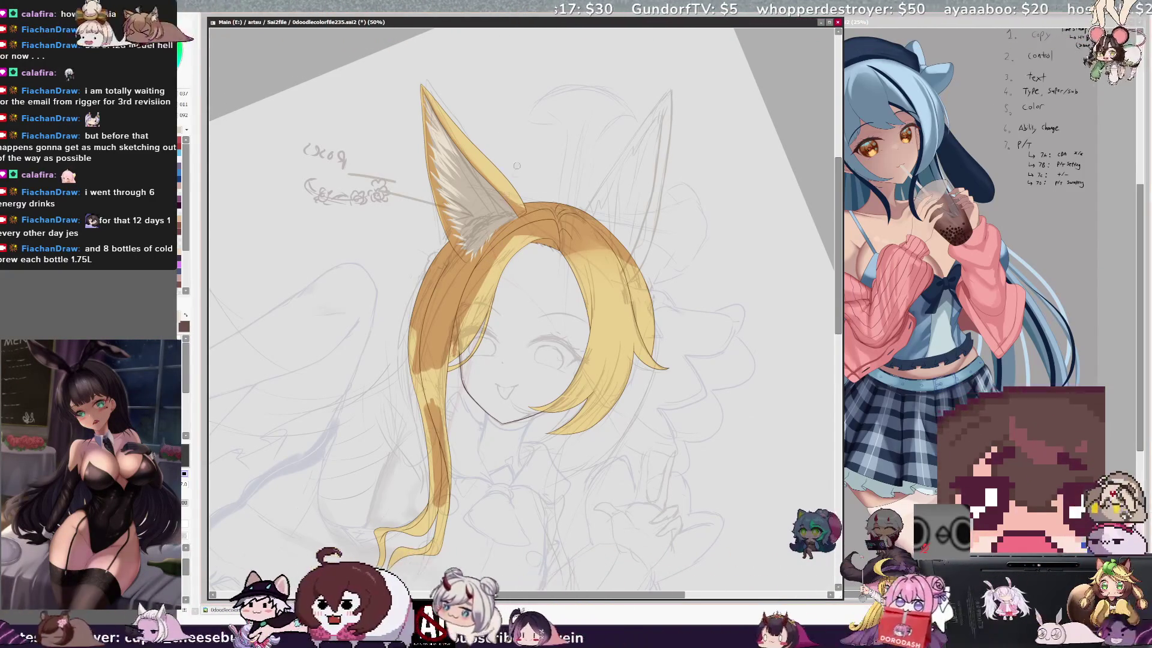
- Tilt the canvas clockwise and eyedrop light and dark fur tones from the left ear
alt+click(454, 204)
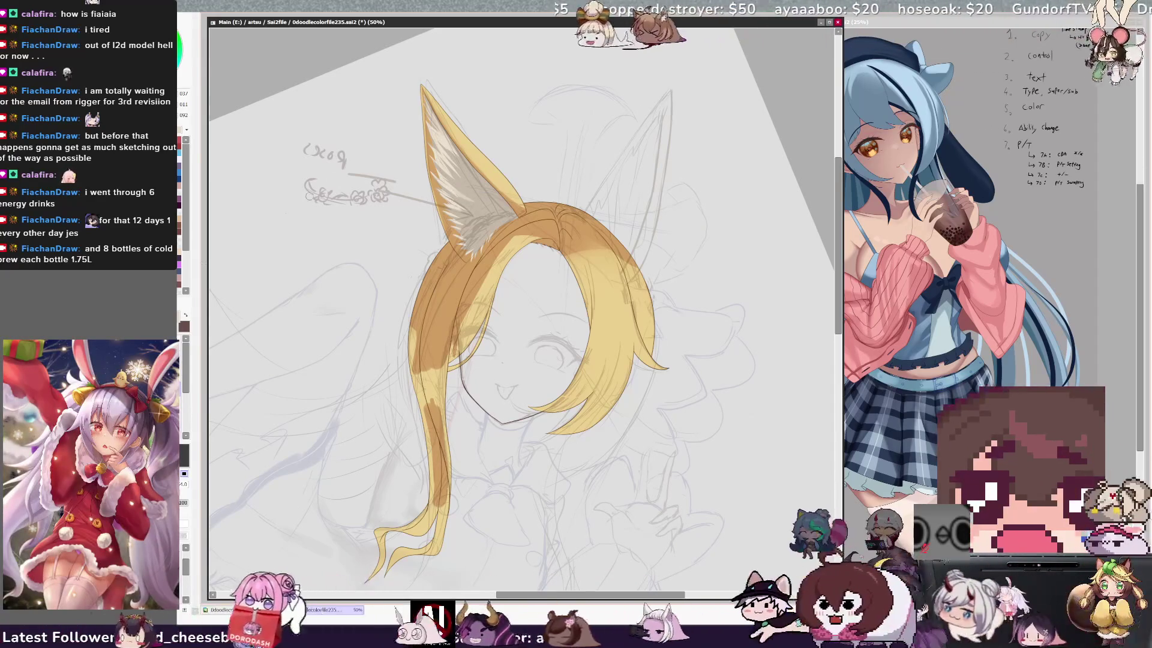
key(End)
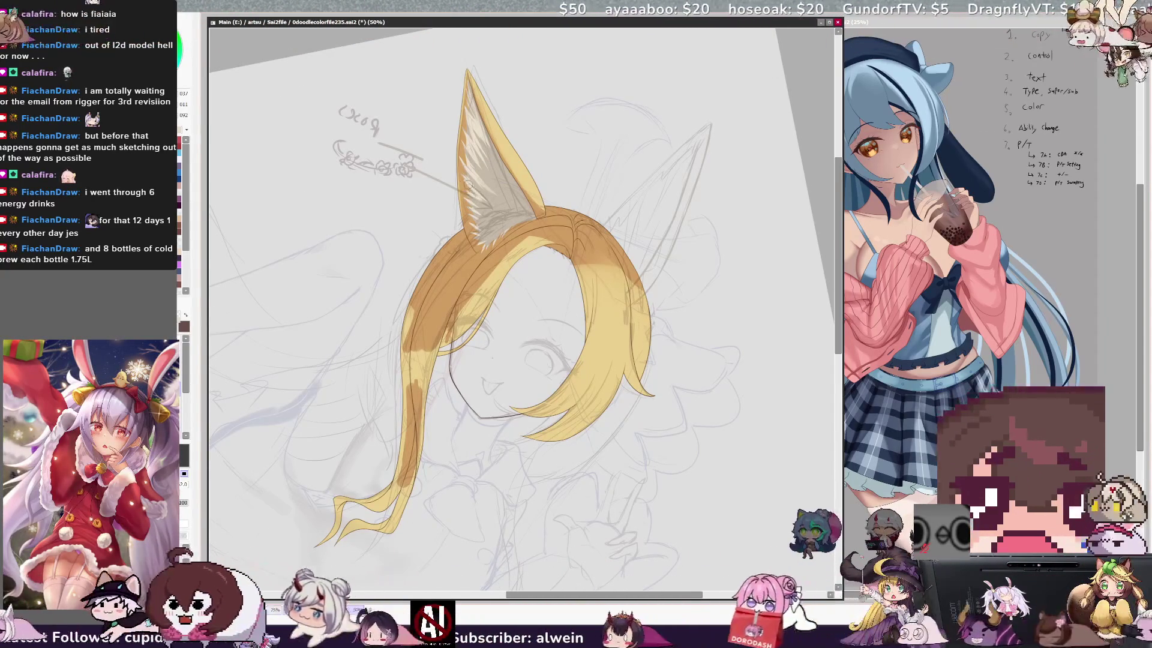
alt+click(492, 180)
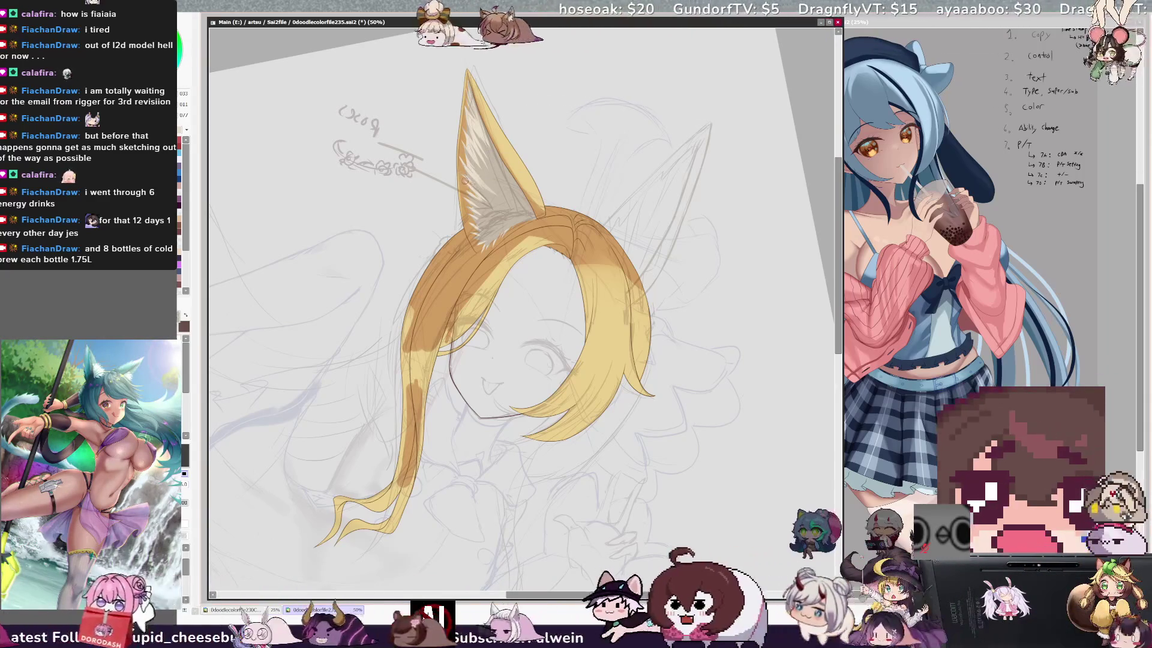
alt+click(467, 184)
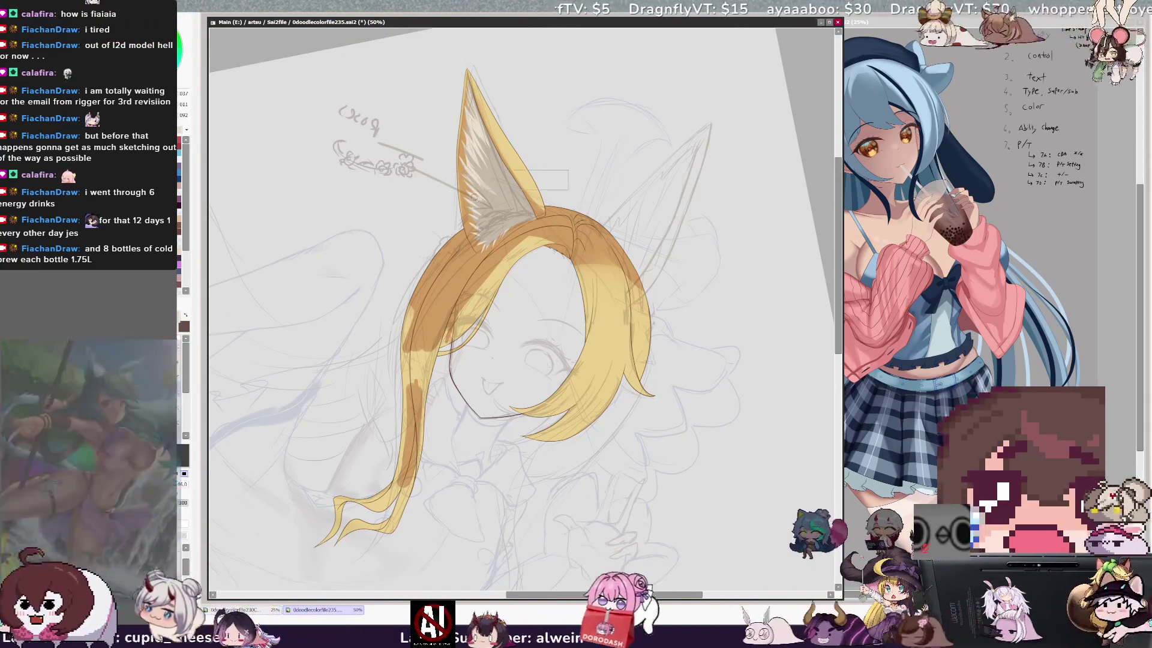
- Shrink the brush step by step for soft shading inside the ear
drag(466, 189, 467, 190)
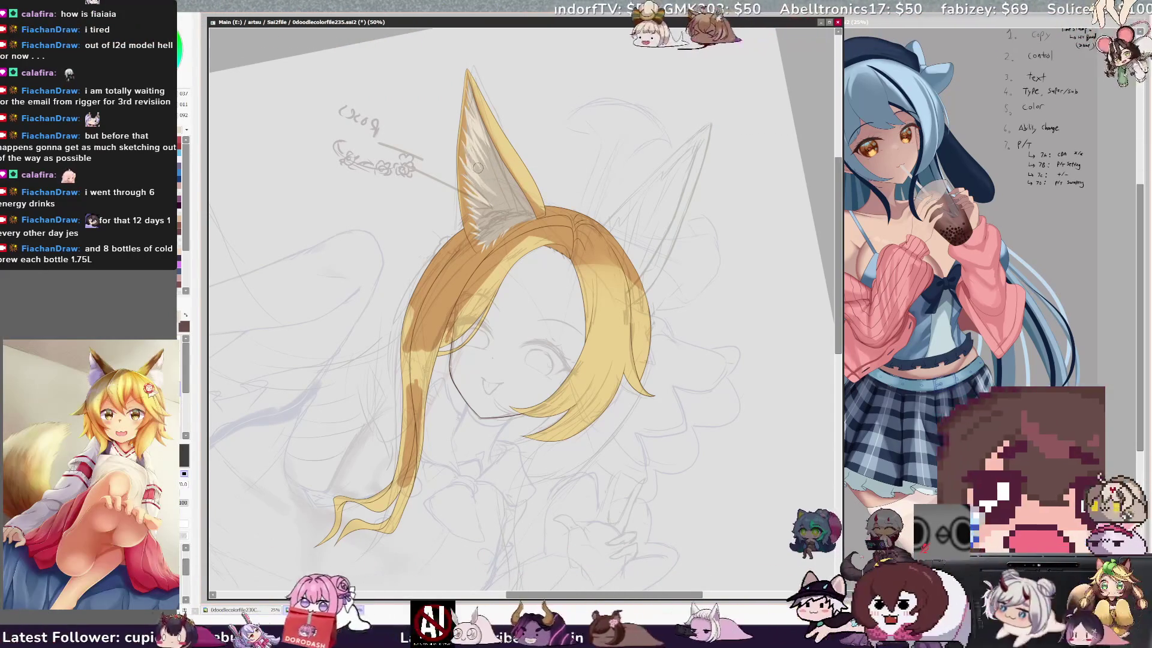
drag(485, 172, 483, 146)
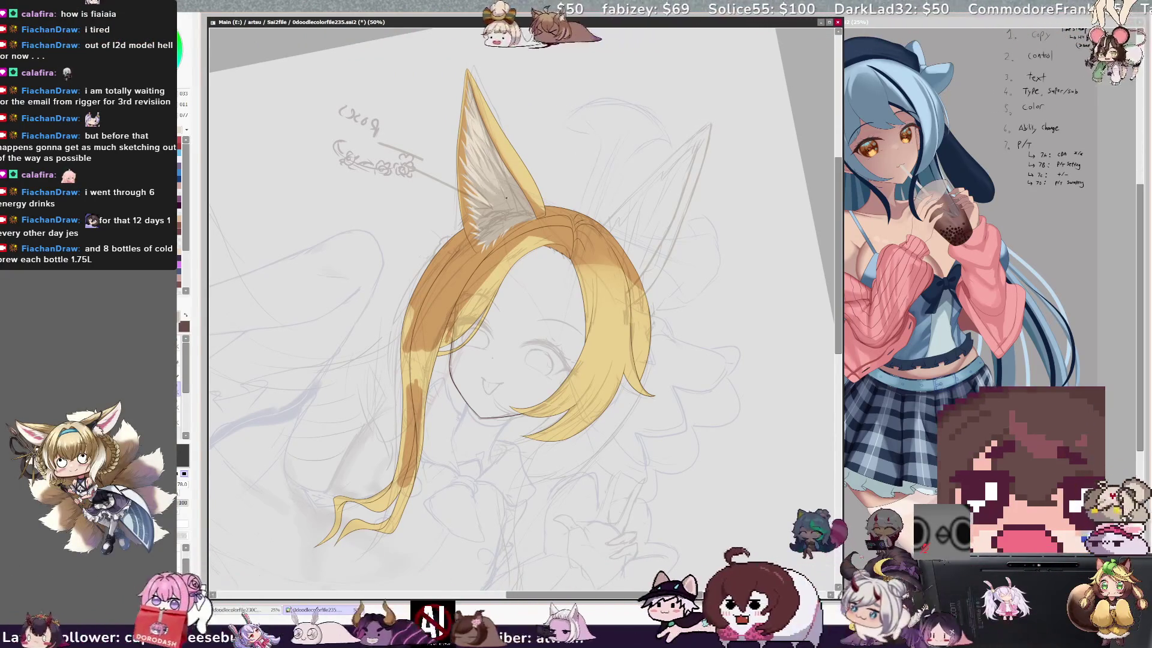
drag(498, 203, 484, 202)
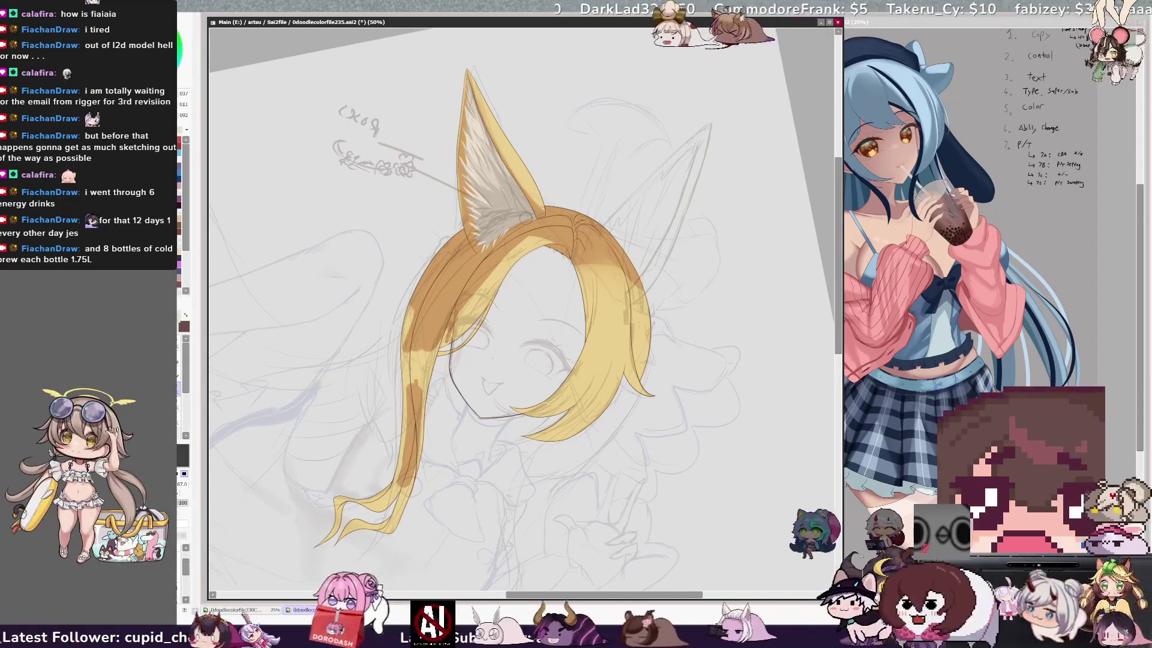
- Select Layer19 and switch to a small brush for fine ear strokes
key(e)
drag(482, 221, 500, 209)
ctrl+shift+click(490, 217)
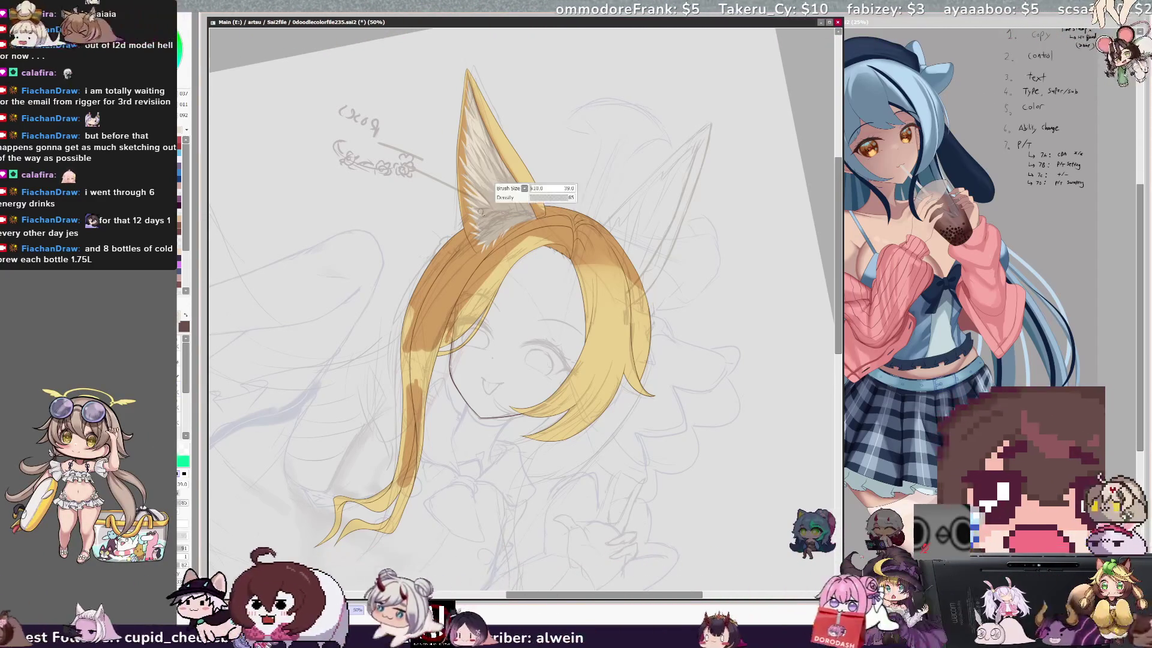
ctrl+shift+click(477, 211)
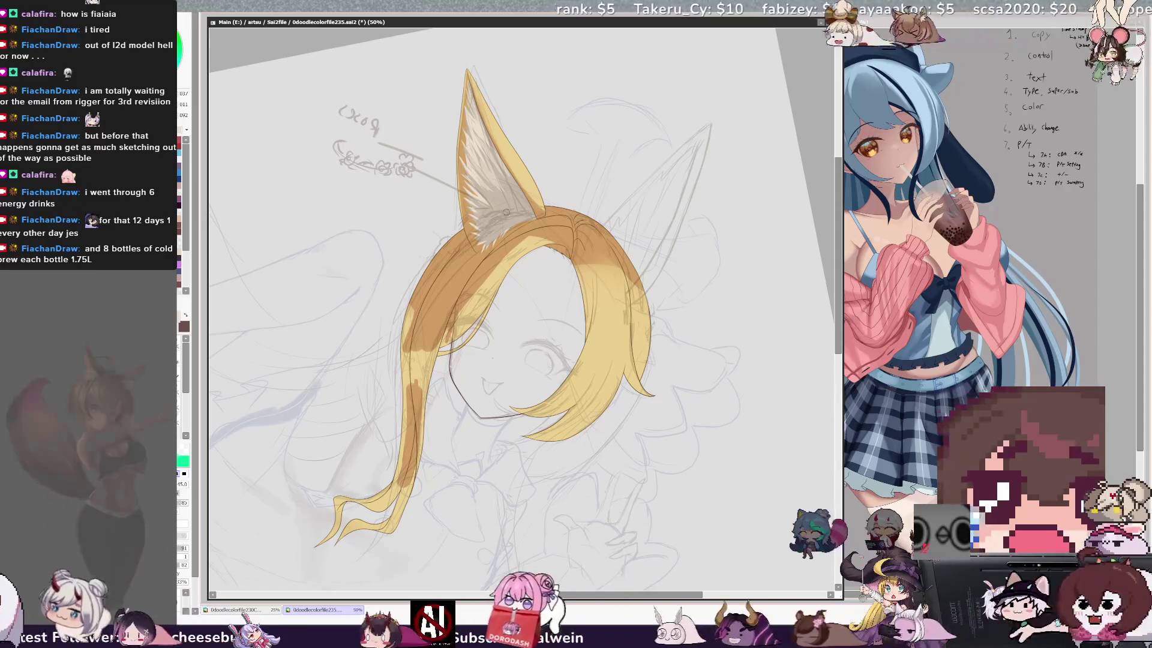
click(185, 403)
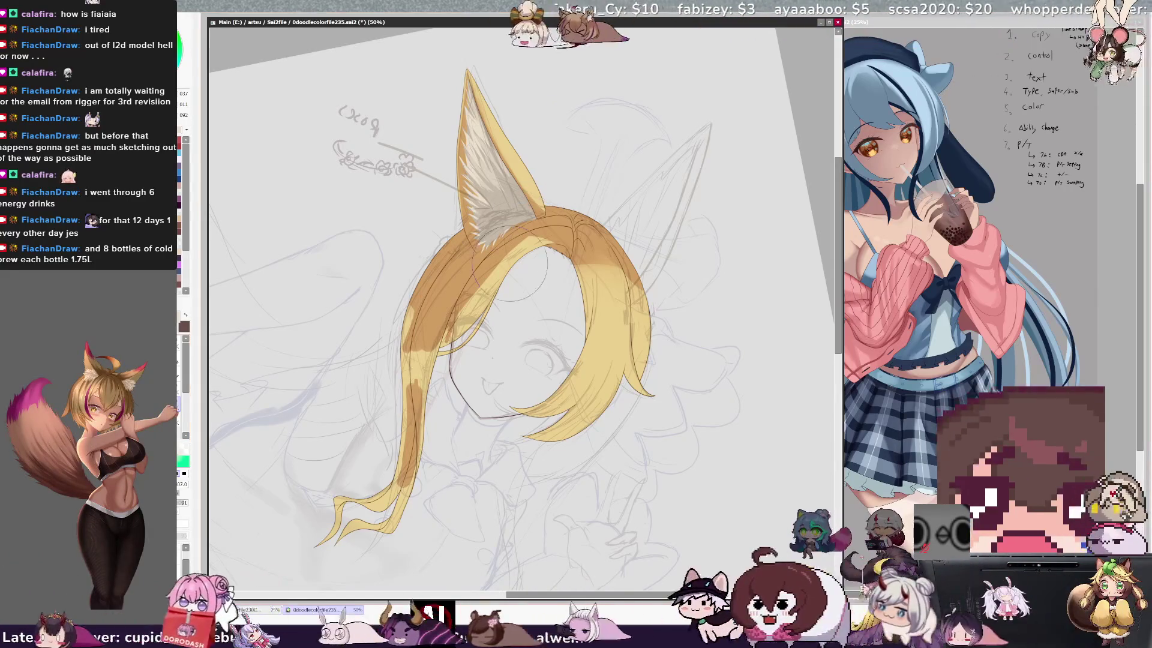
key(n)
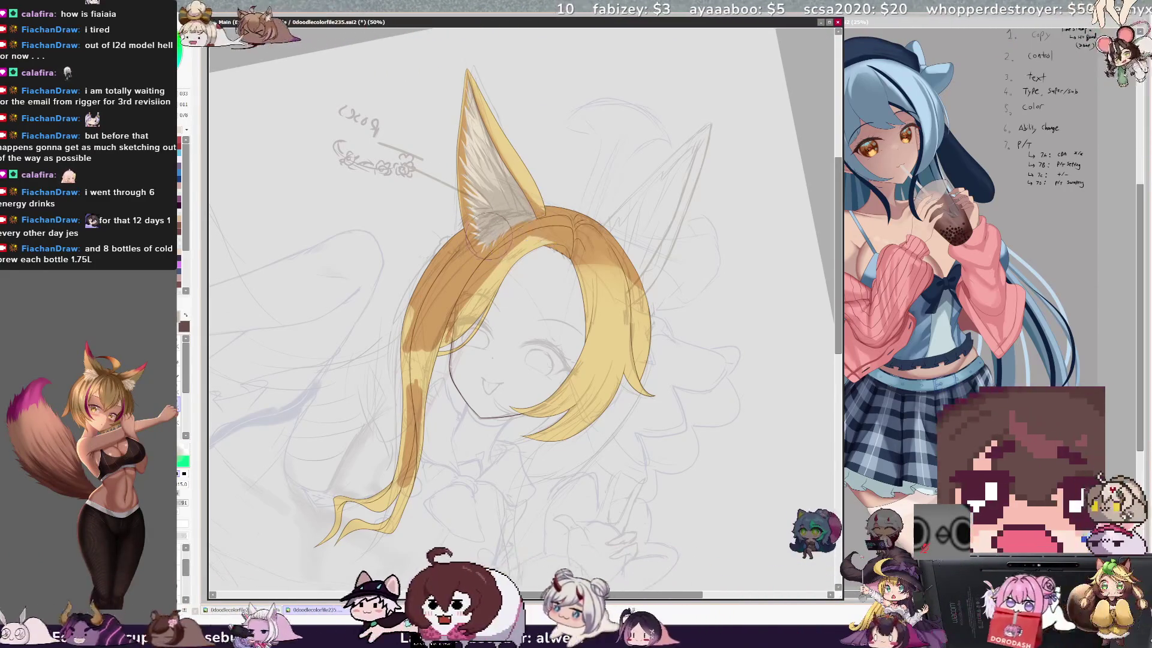
- Paint a lighter sampled fur stroke at the ear base, brush about 59, then rotate back counterclockwise
alt+click(486, 201)
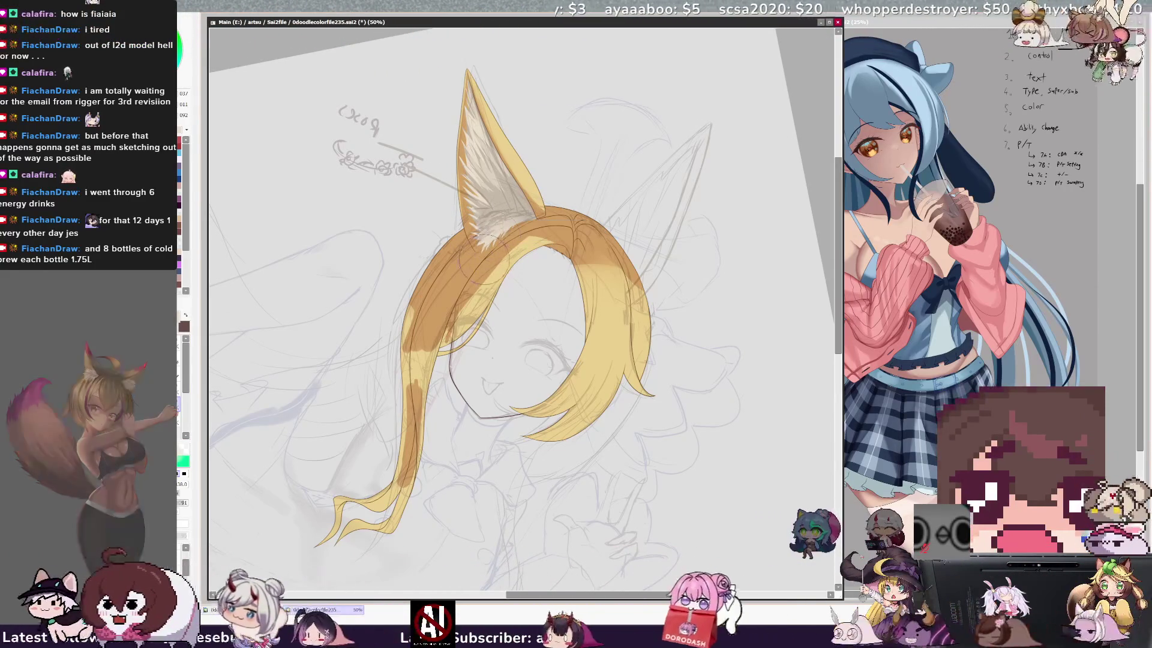
drag(523, 204, 543, 192)
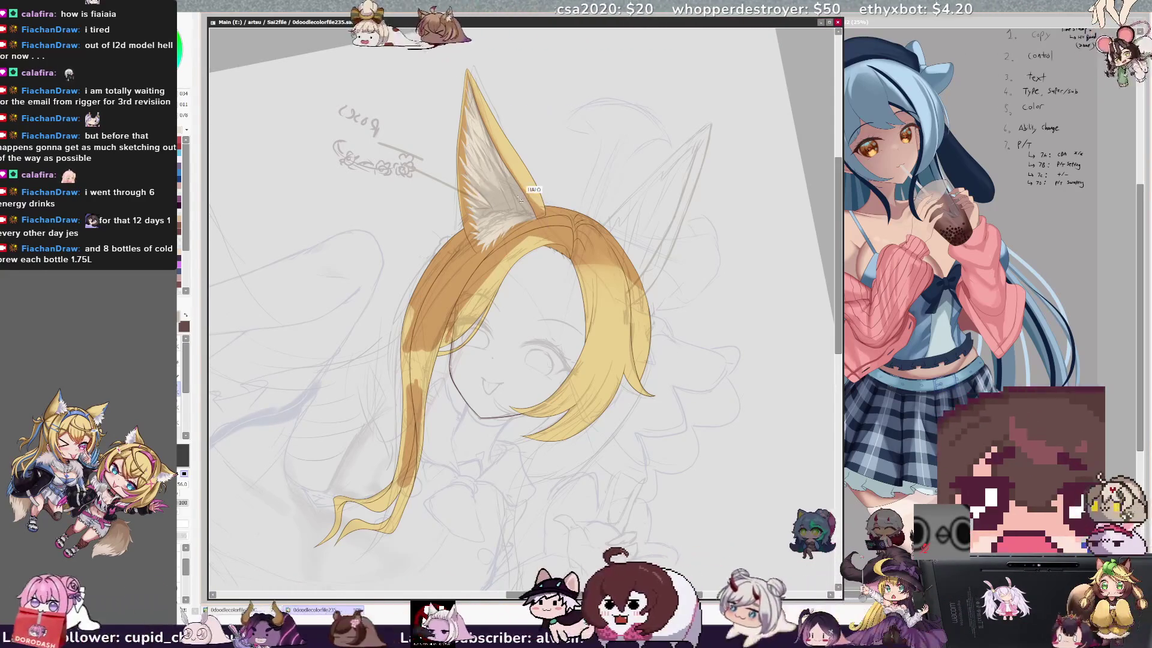
drag(486, 183, 493, 192)
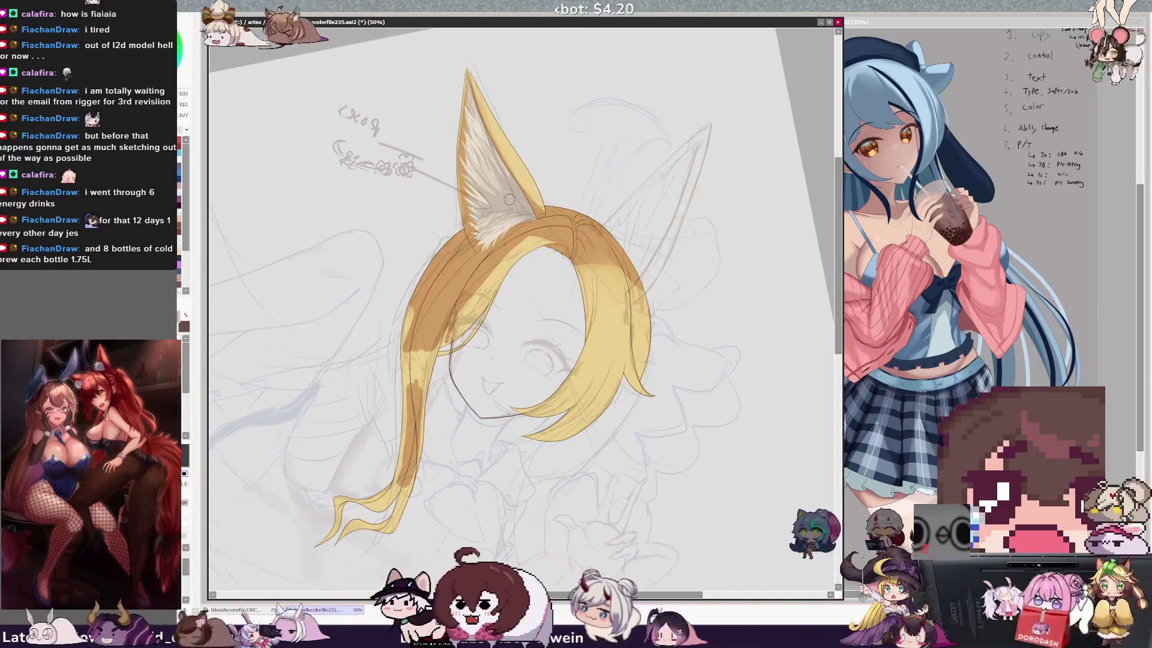
mouse_move(496, 173)
mouse_down()
mouse_move(501, 210)
mouse_move(517, 209)
mouse_up()
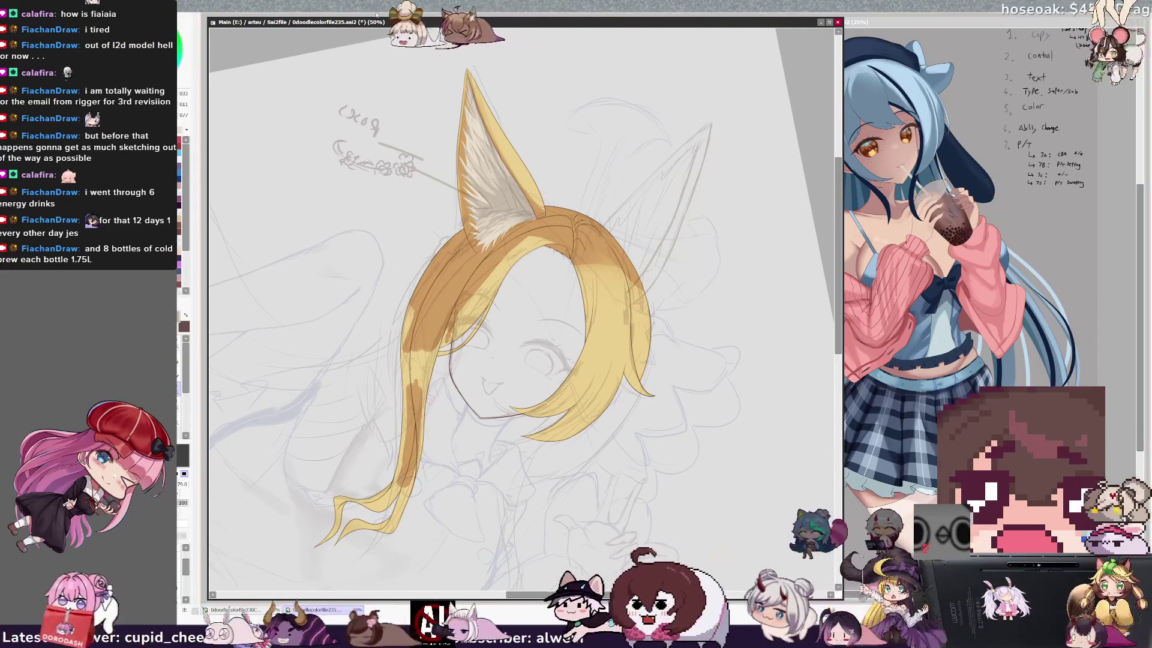
key(Delete)
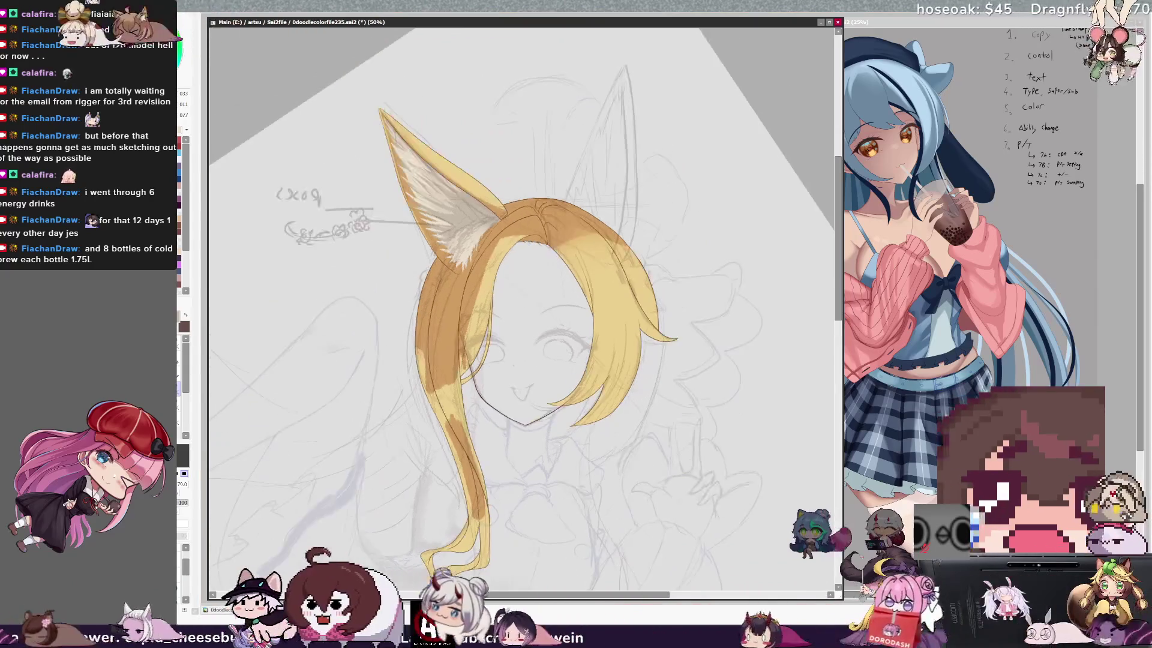
- With a smaller brush, eyedrop dark, mid and light tones from the ear
drag(471, 217, 456, 236)
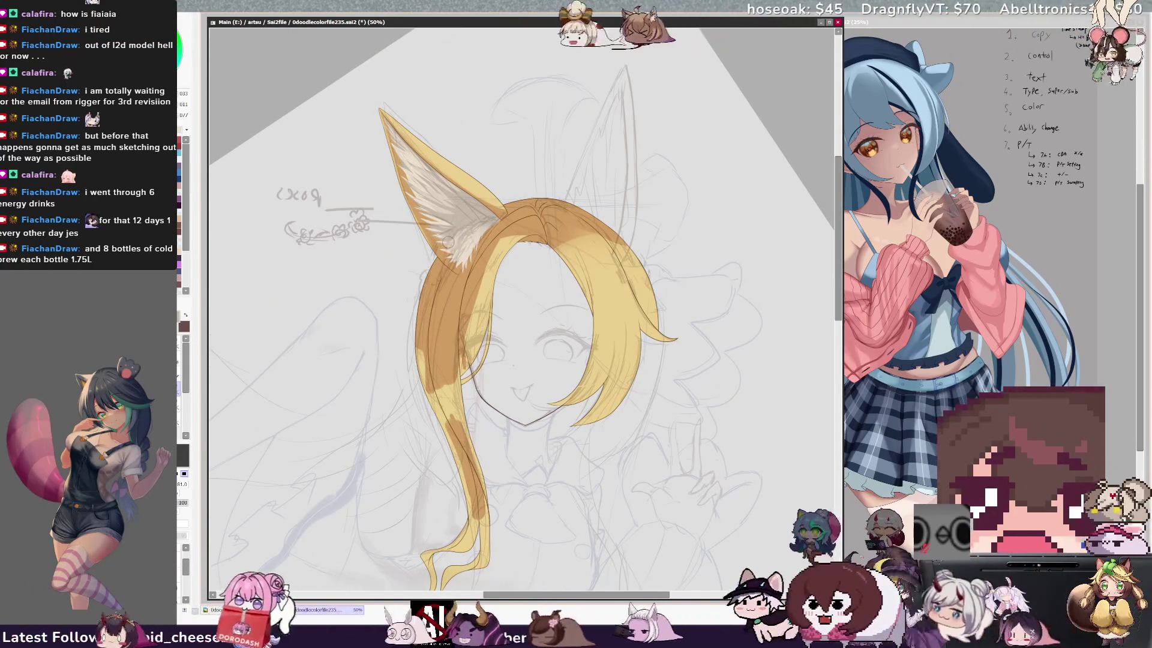
alt+click(471, 230)
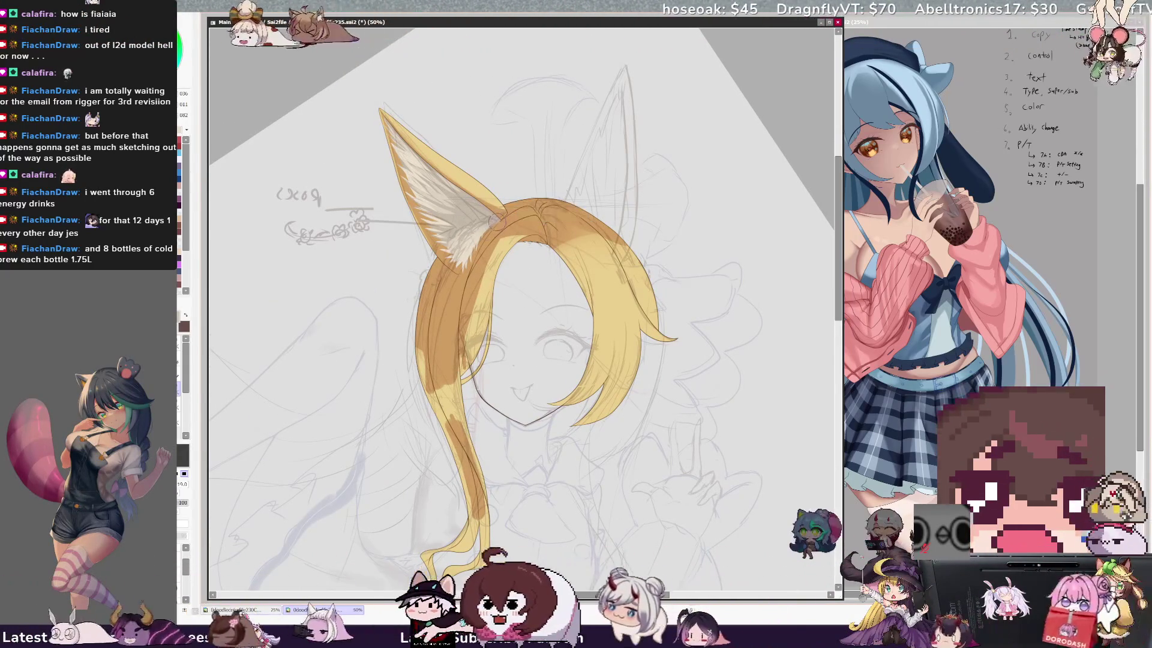
alt+click(477, 231)
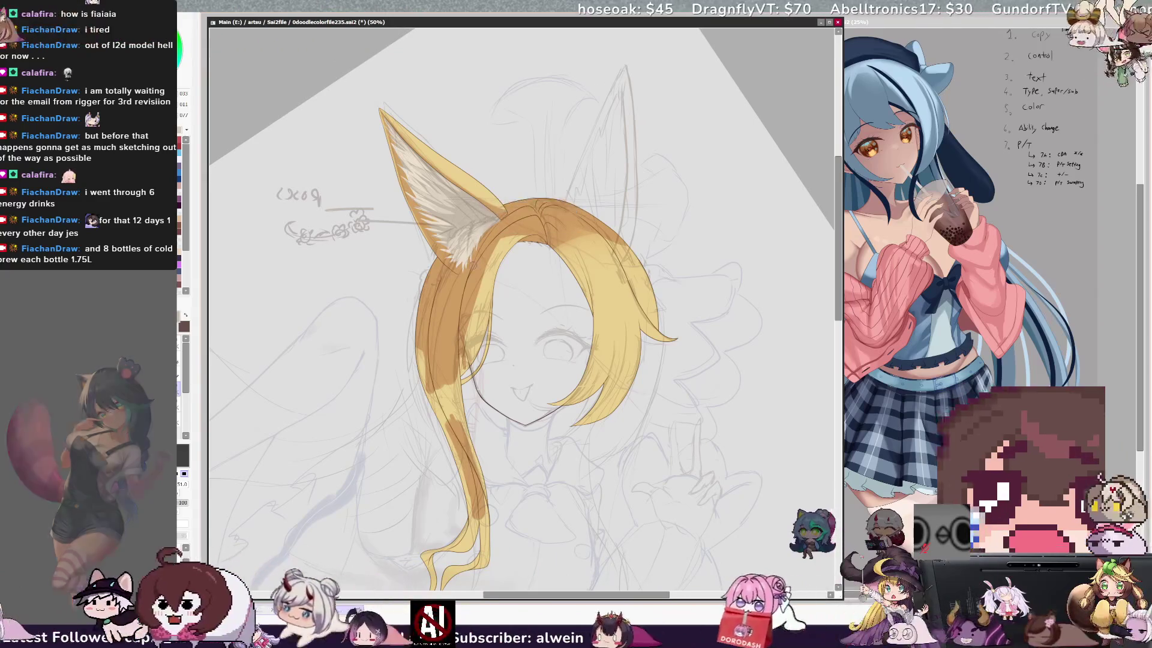
alt+click(483, 223)
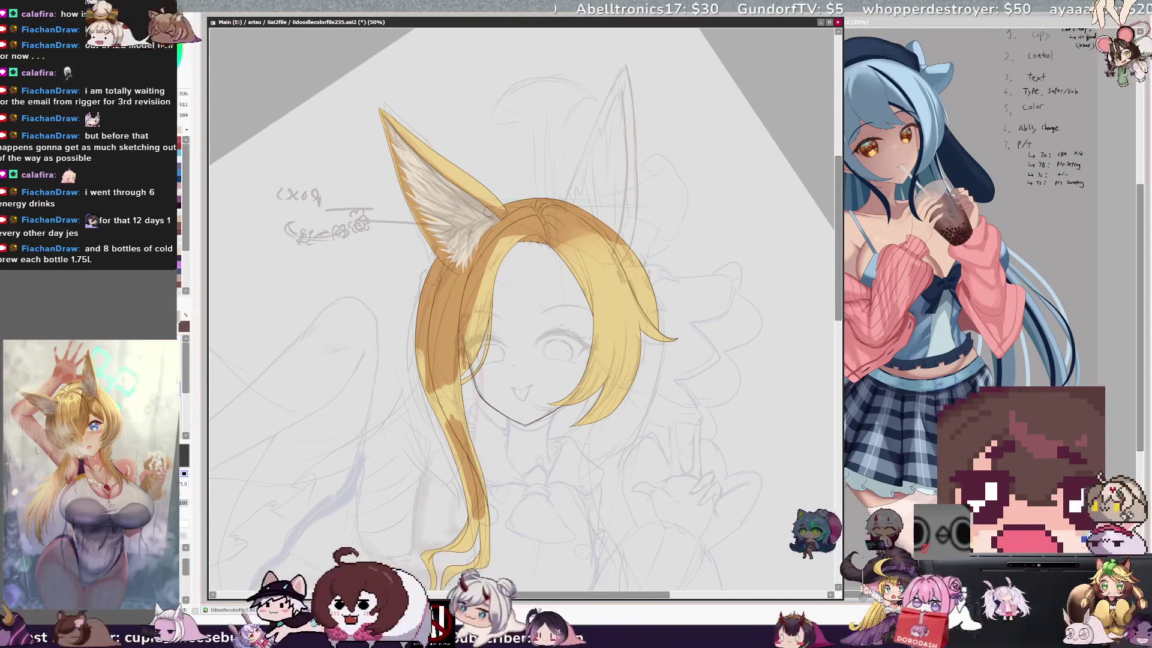
alt+click(473, 212)
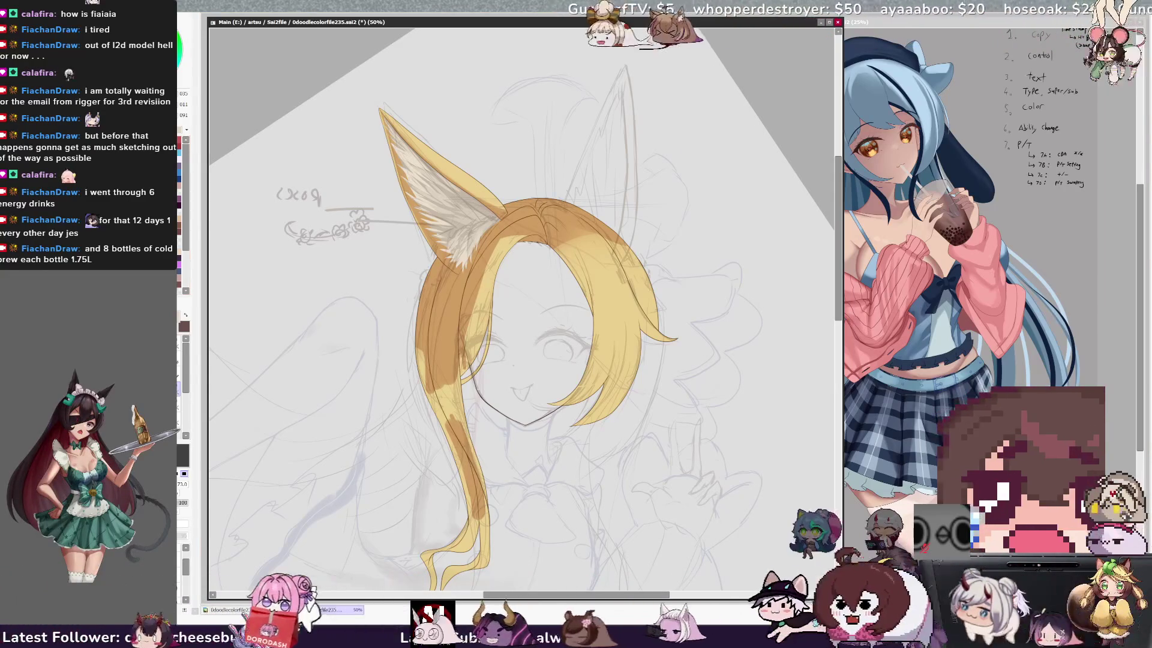
- Paint light fur strands at the inner ear base with a finer brush, then tilt clockwise
mouse_move(451, 249)
mouse_down()
mouse_move(440, 247)
mouse_move(449, 256)
mouse_up()
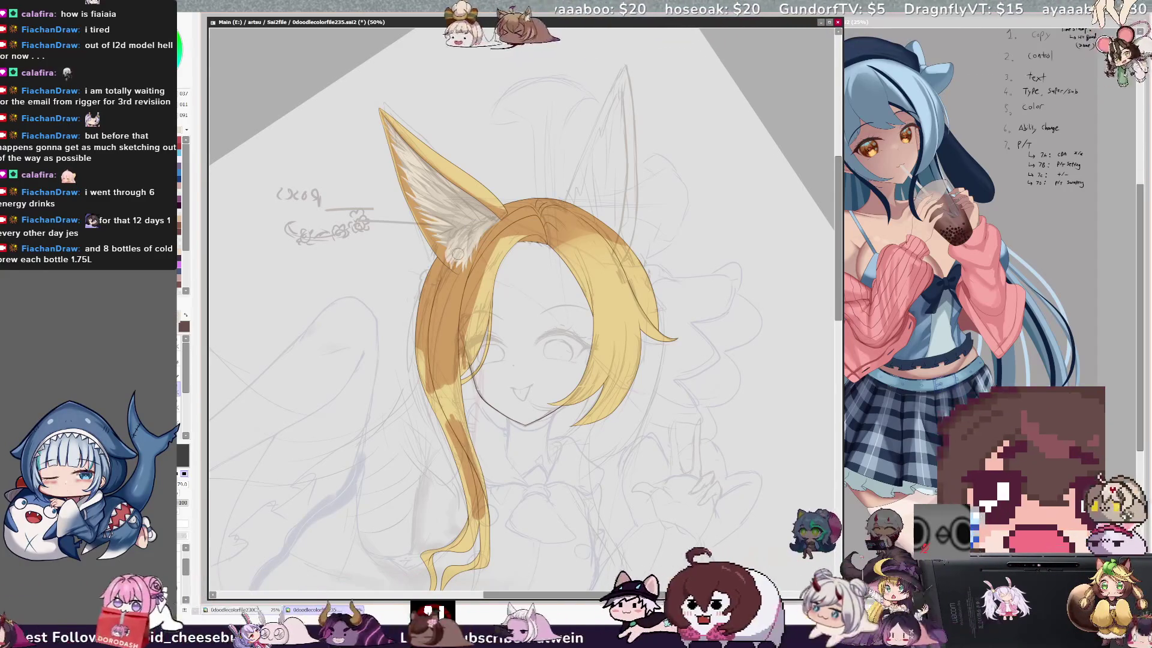
mouse_move(459, 258)
mouse_down()
mouse_move(453, 290)
mouse_move(457, 273)
mouse_move(461, 283)
mouse_up()
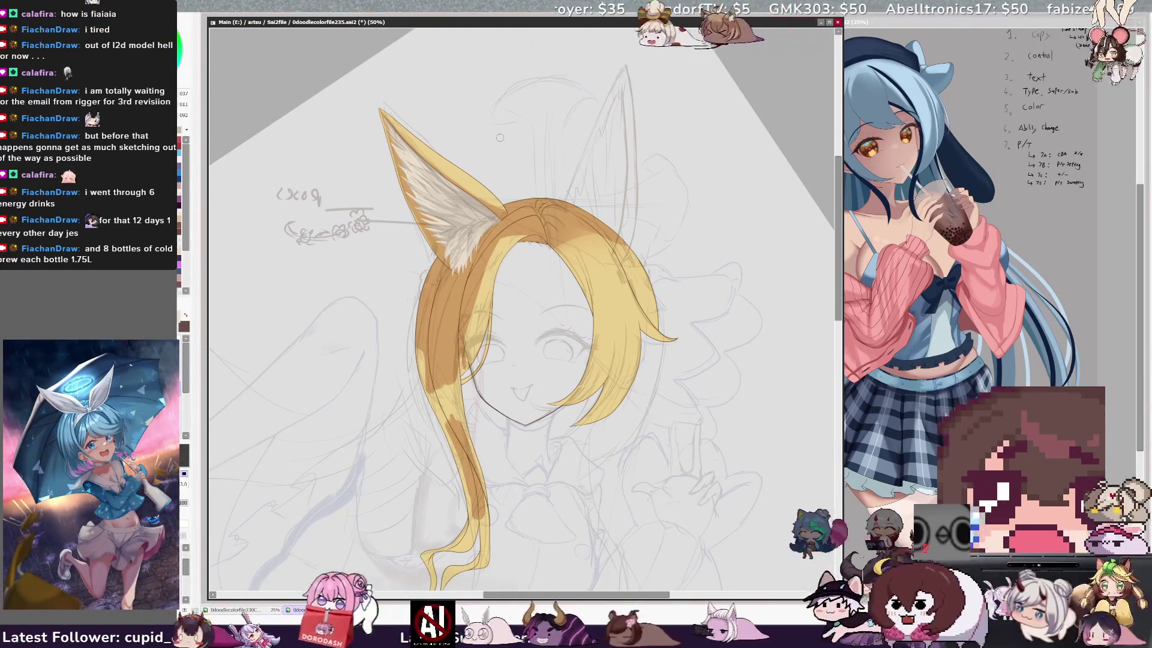
key(End)
- Shrink the brush with repeated [ presses and paint darker golden patches across the hair strands
key(bracketleft)
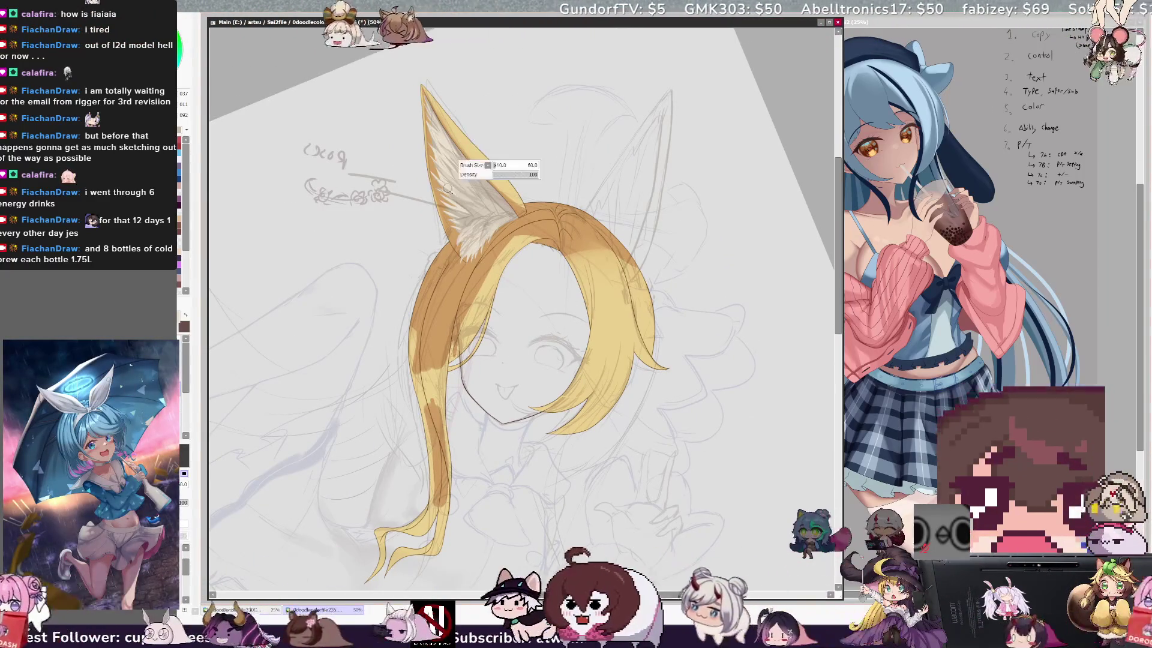
key(bracketleft)
key(bracketleft)
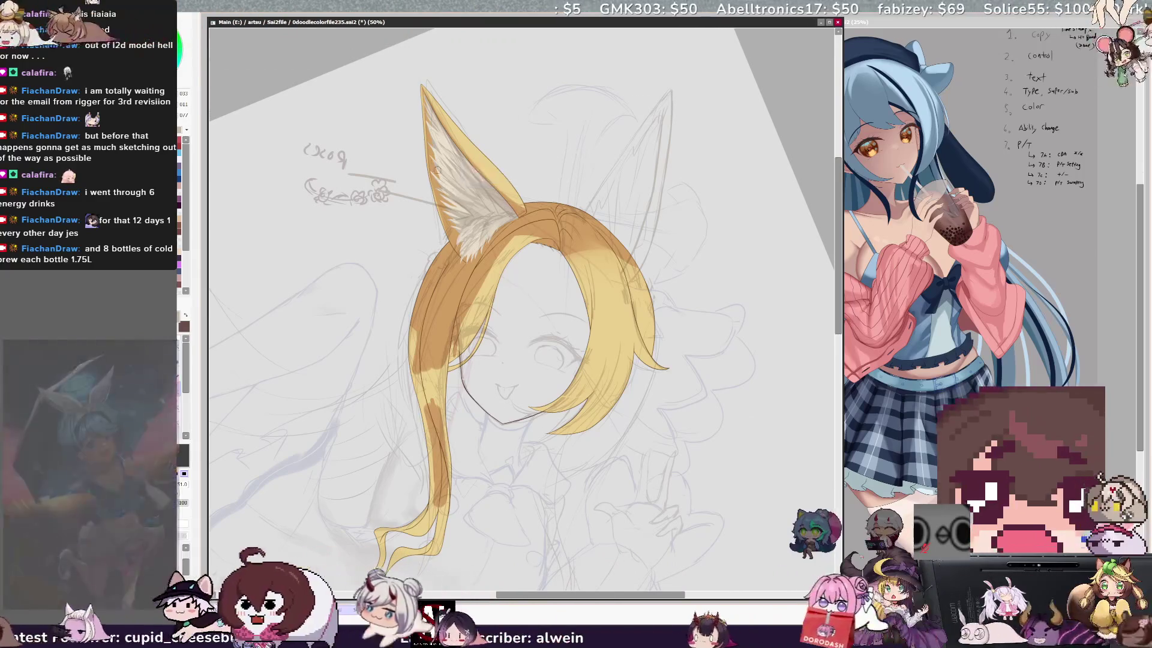
key(bracketleft)
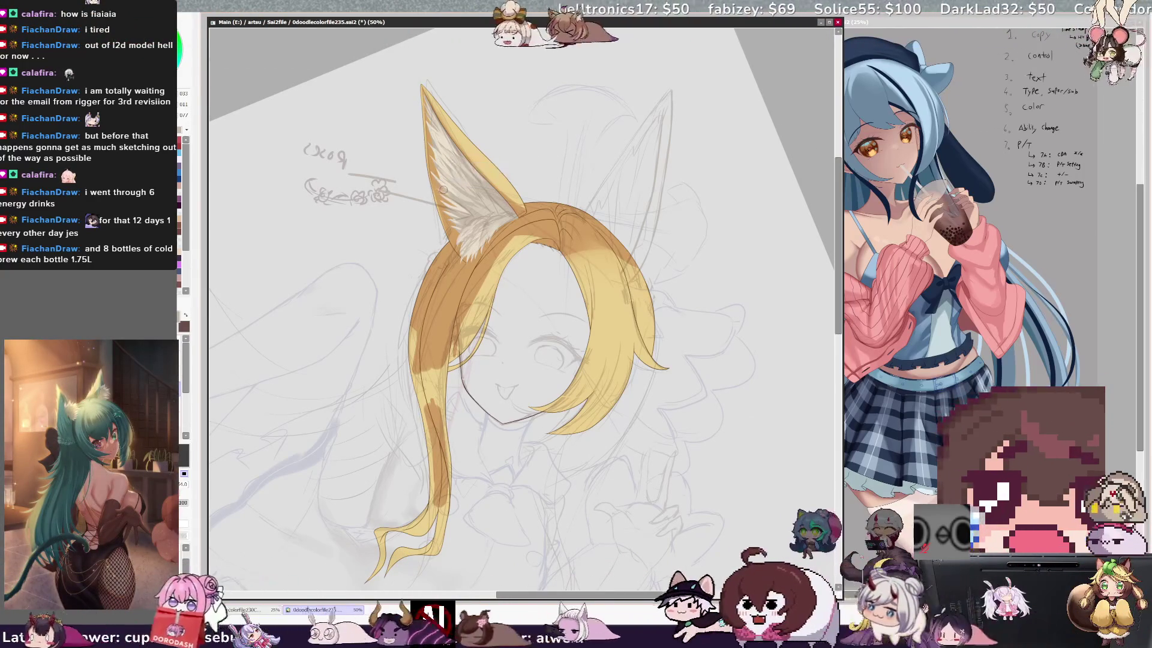
key(bracketleft)
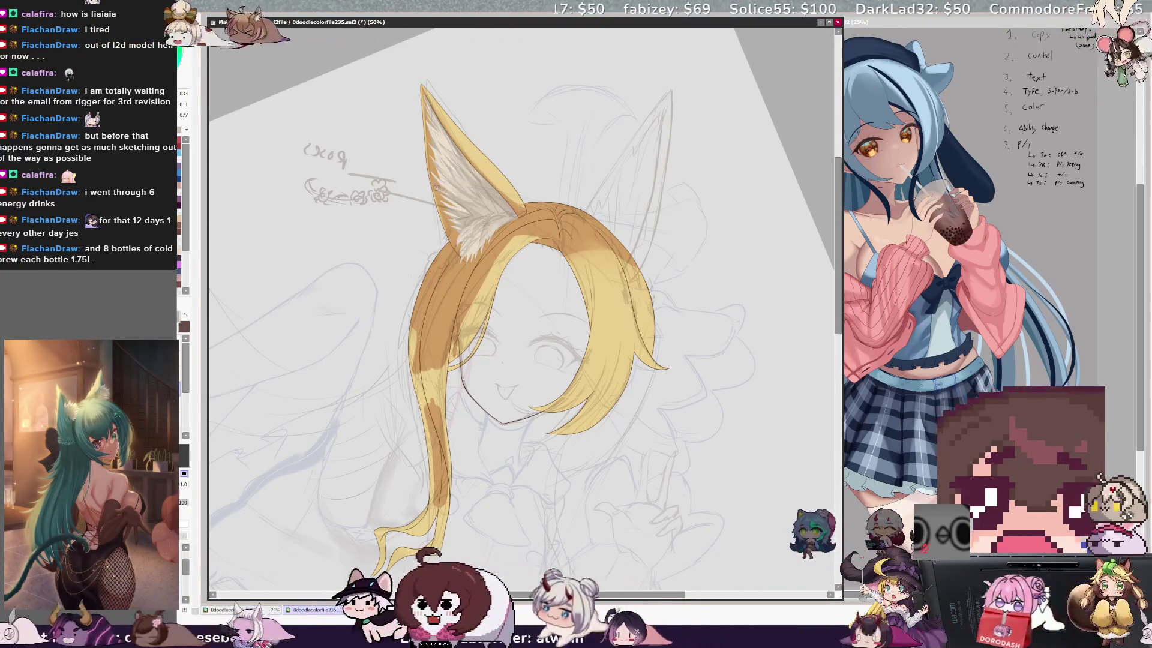
key(bracketleft)
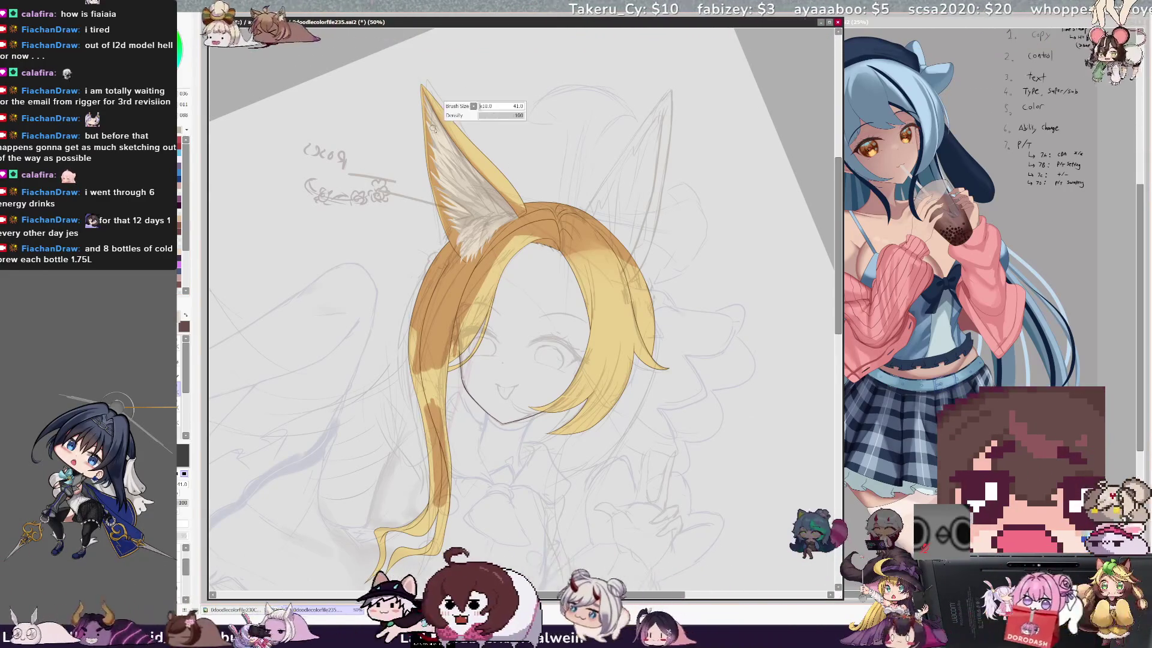
key(bracketright)
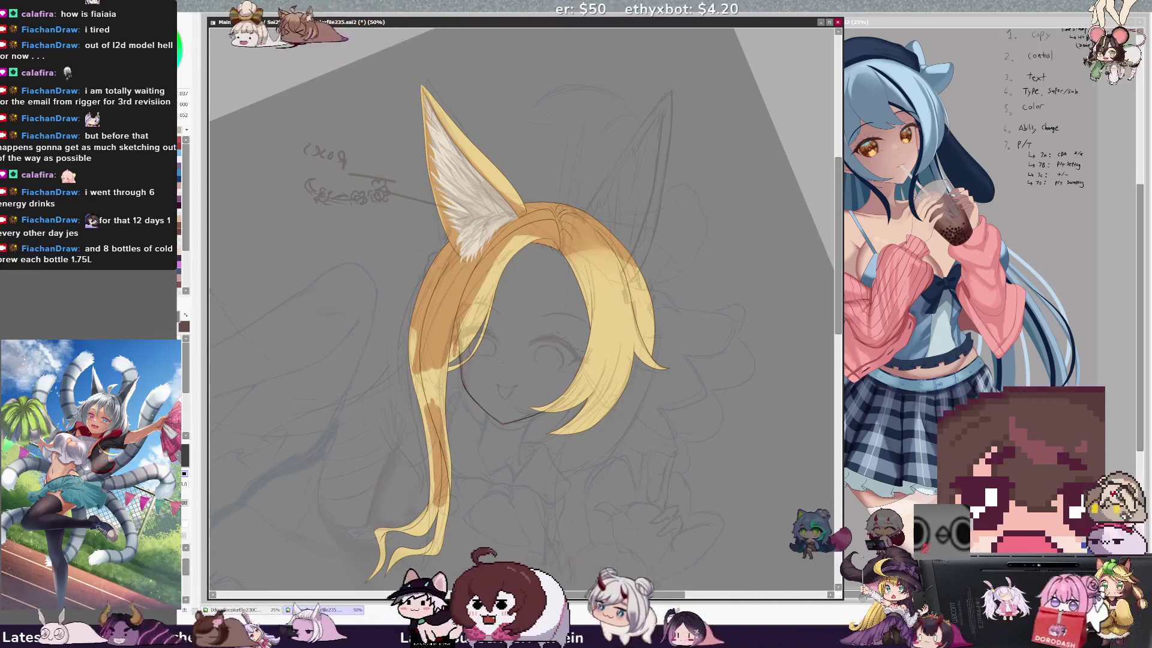
- Mirror the canvas to check the drawing, then zoom and tilt the view toward the face
key(h)
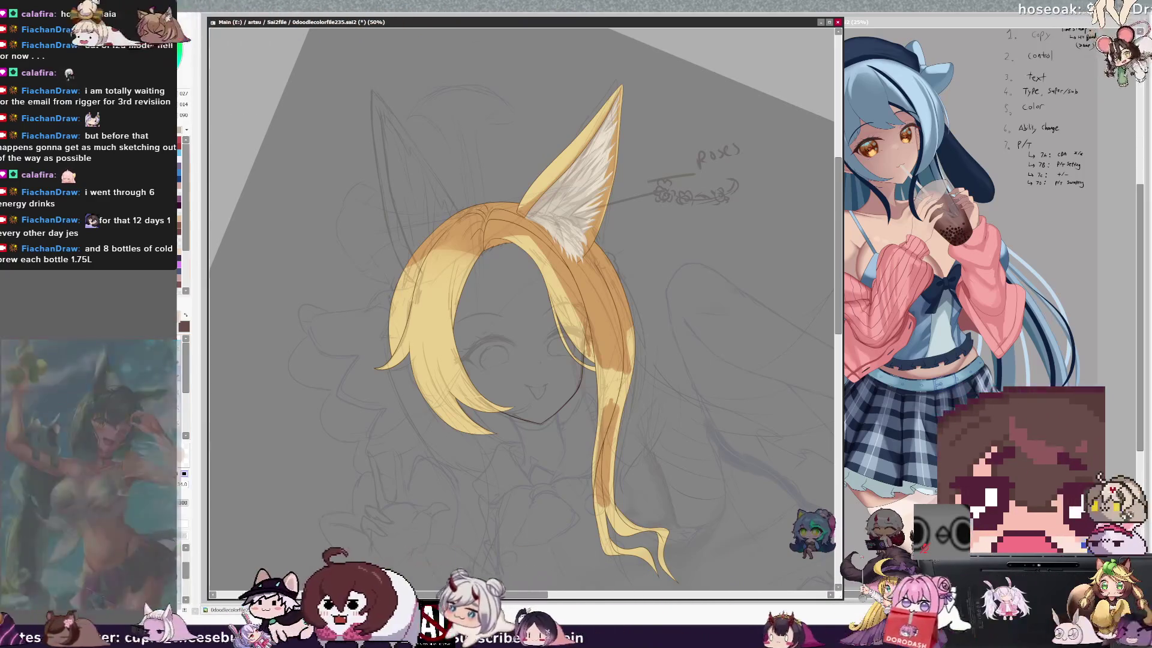
key(ctrl+plus)
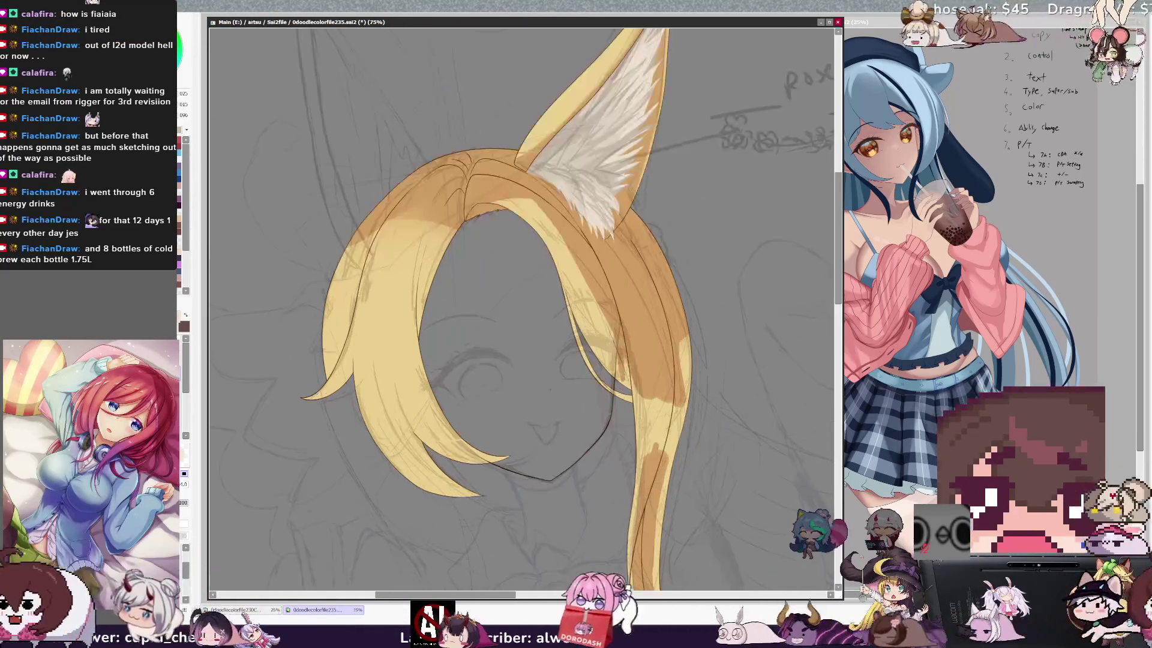
key(ctrl+minus)
key(End)
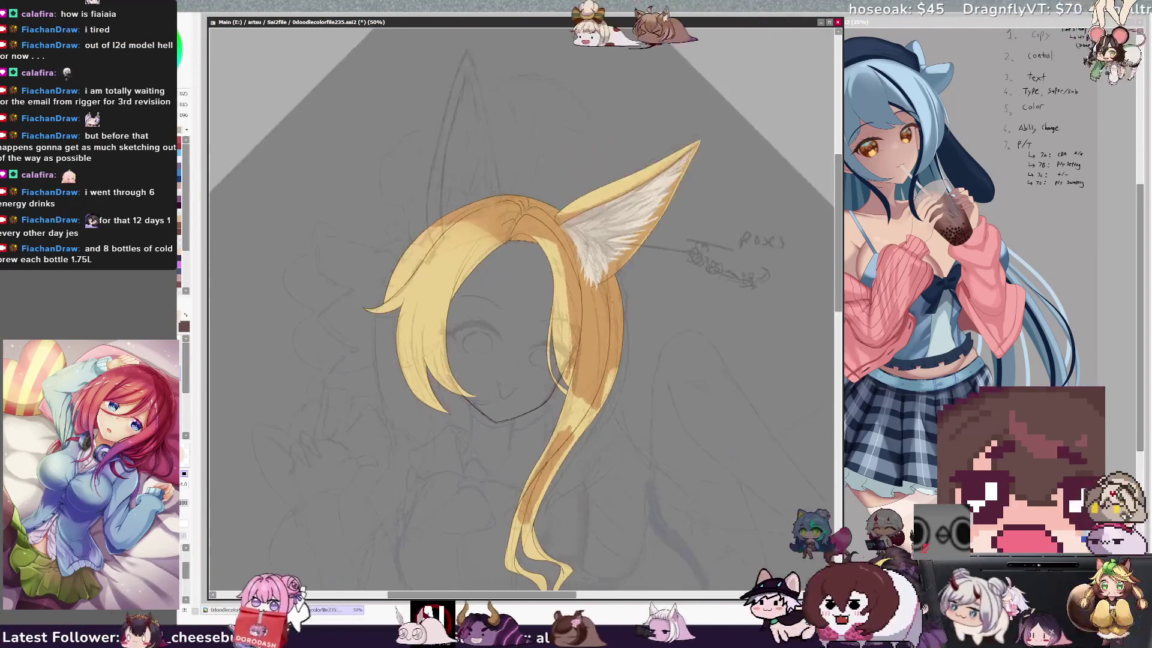
- Paint the pale skin fill into the face, retrying strokes with undo and redo
mouse_move(520, 234)
mouse_down()
mouse_move(517, 339)
mouse_move(516, 264)
mouse_move(520, 288)
mouse_up()
key(ctrl+z)
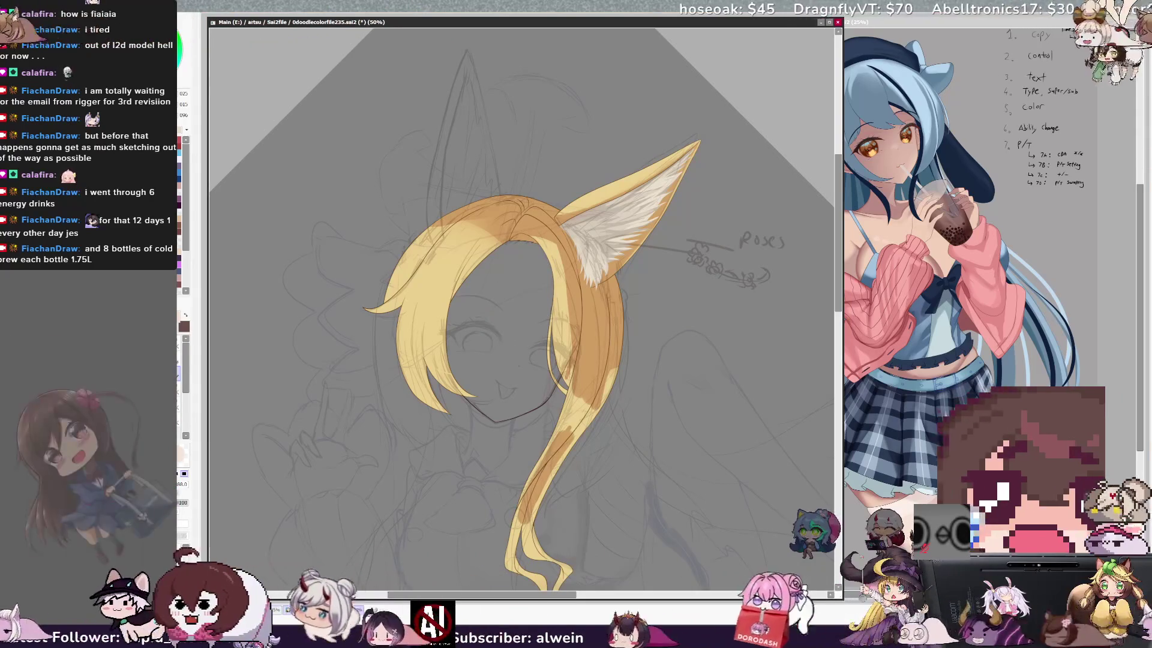
drag(517, 286, 515, 271)
key(ctrl+z)
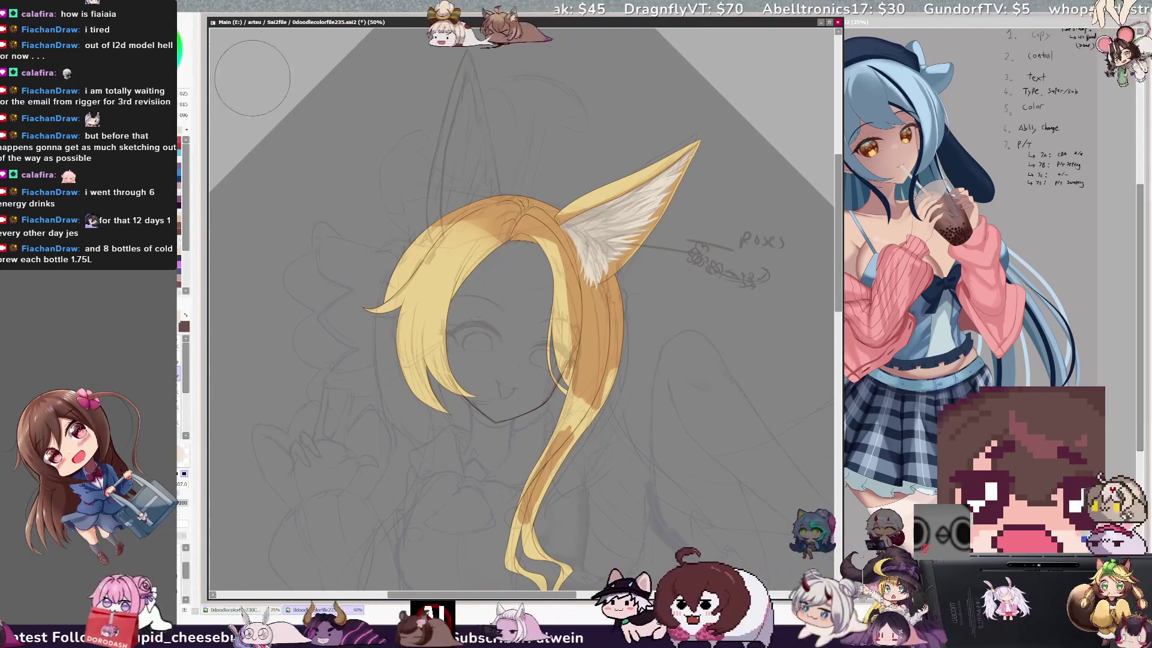
key(ctrl+y)
mouse_move(473, 360)
mouse_down()
mouse_move(495, 338)
mouse_move(491, 384)
mouse_move(549, 294)
mouse_up()
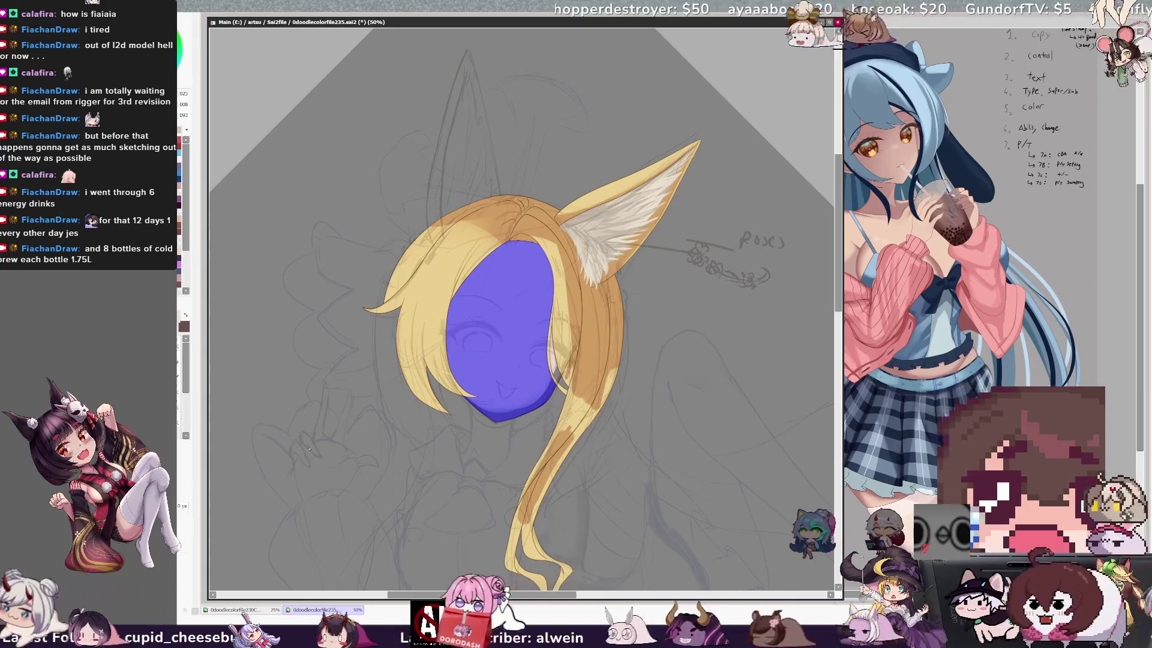
key(b)
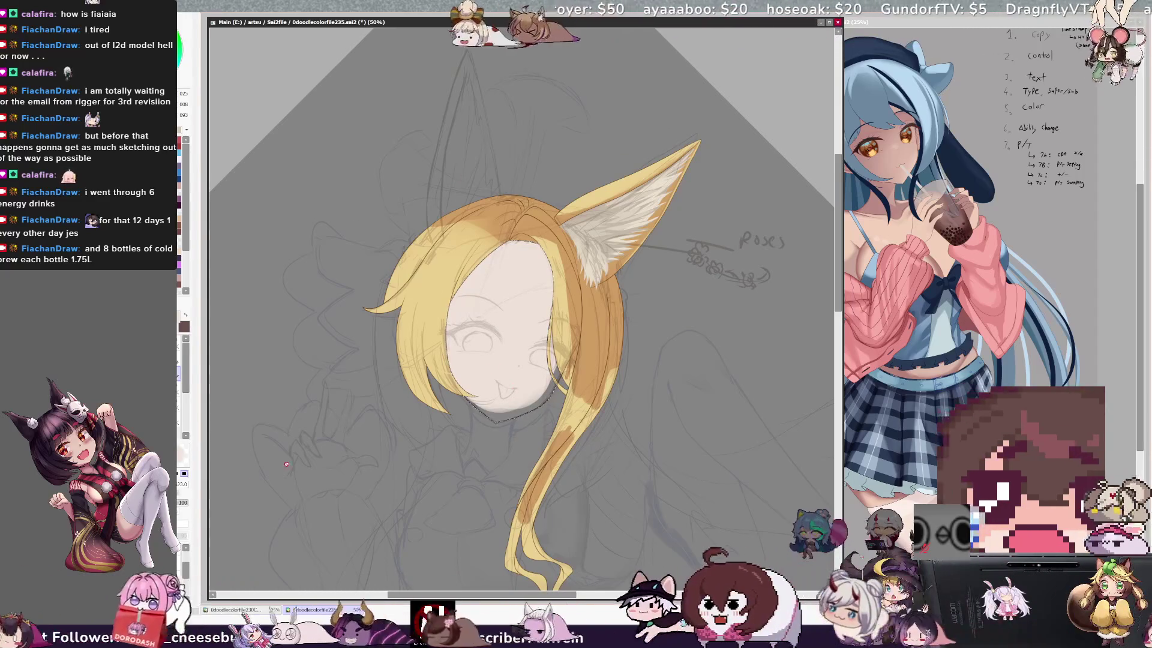
- Set the brush to 68, mirror the view, and select the face region
drag(426, 240, 517, 283)
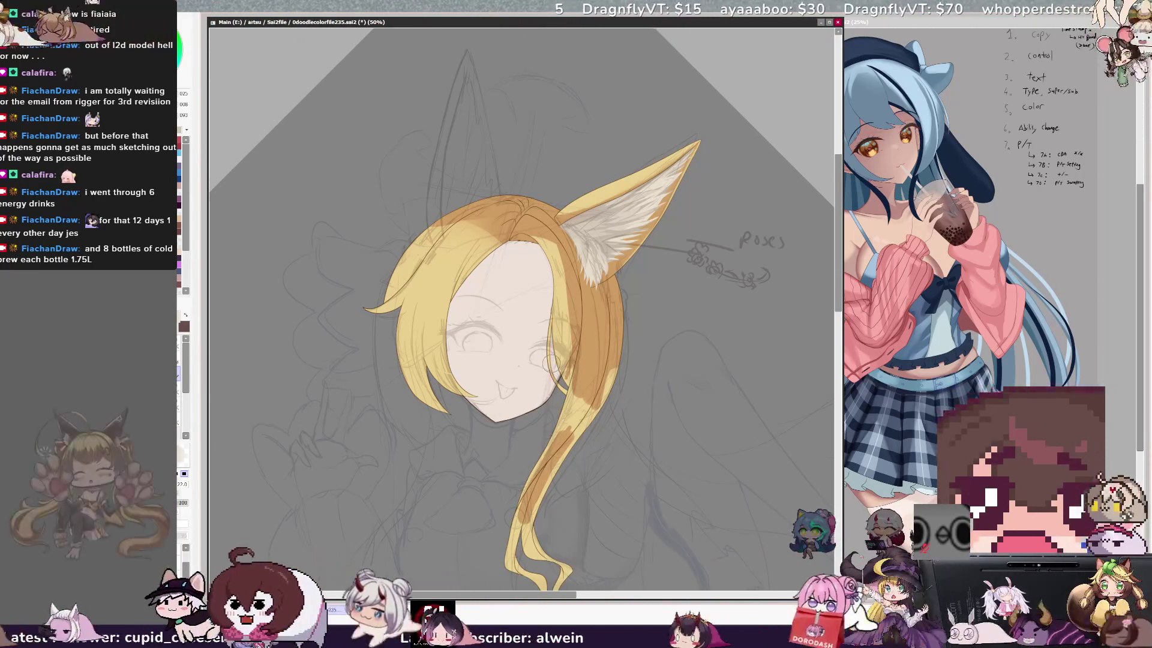
key(h)
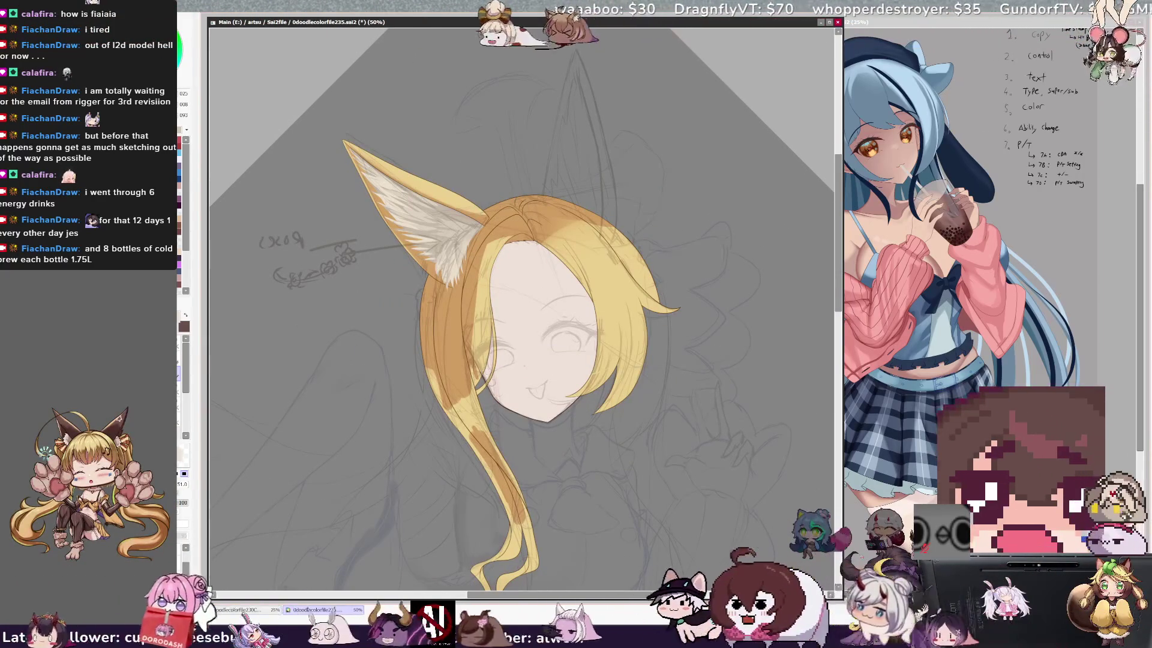
click(489, 355)
click(540, 324)
key(b)
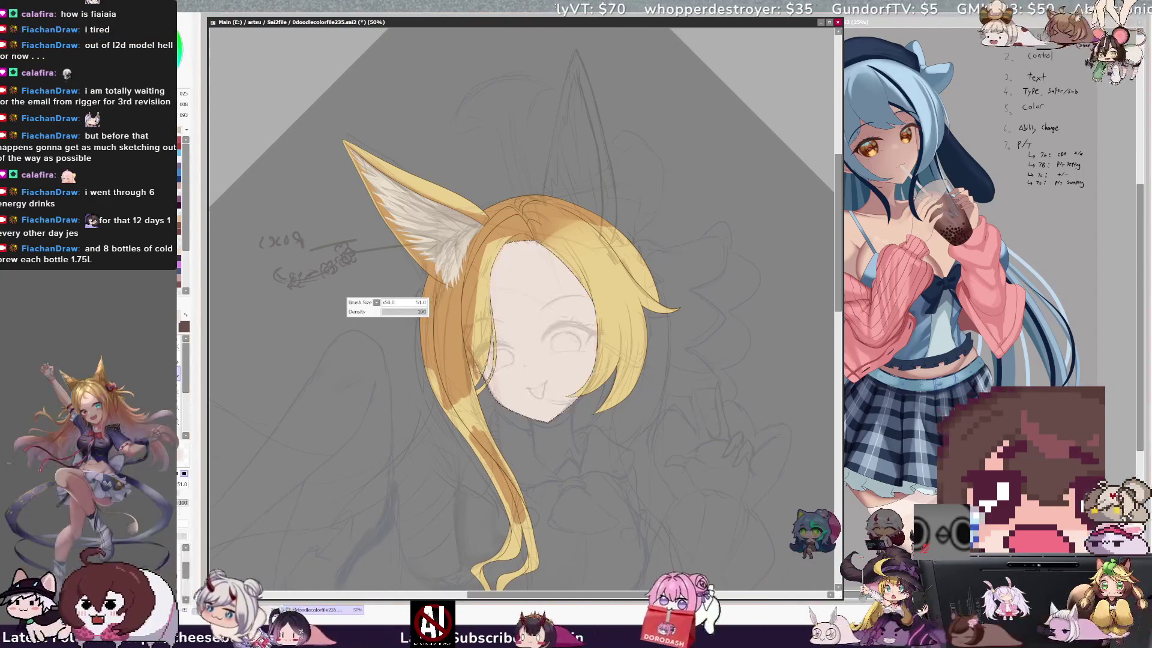
- Paint the selected face pale peach, unmirror the view, deselect, and set the brush to 75
drag(520, 274, 530, 275)
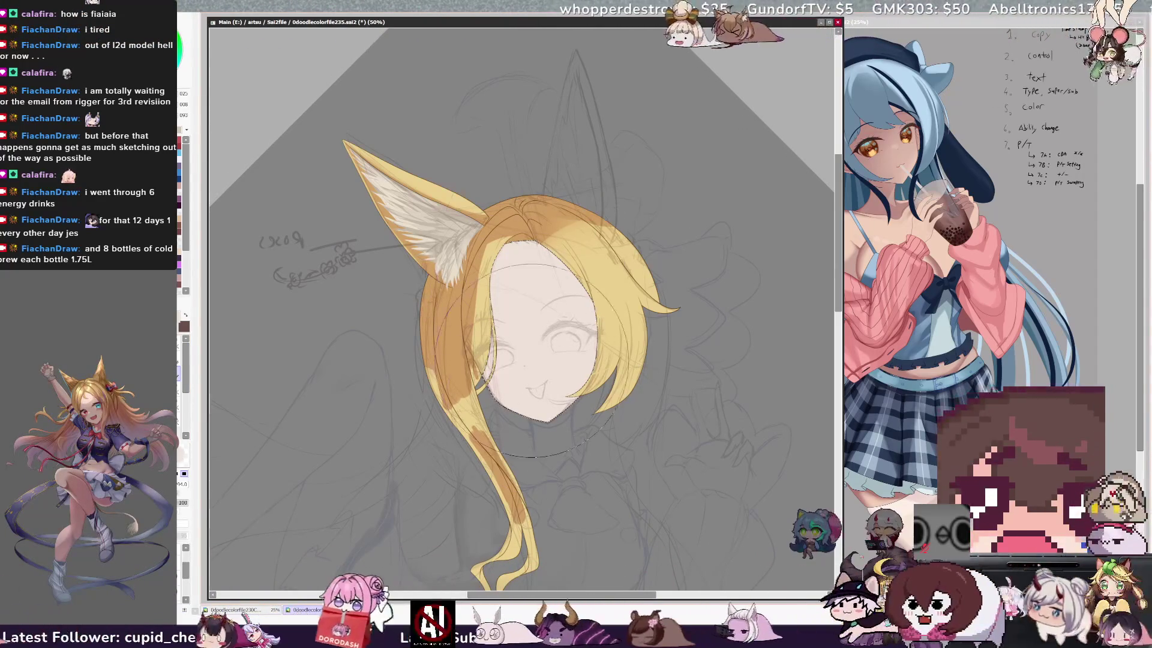
key(h)
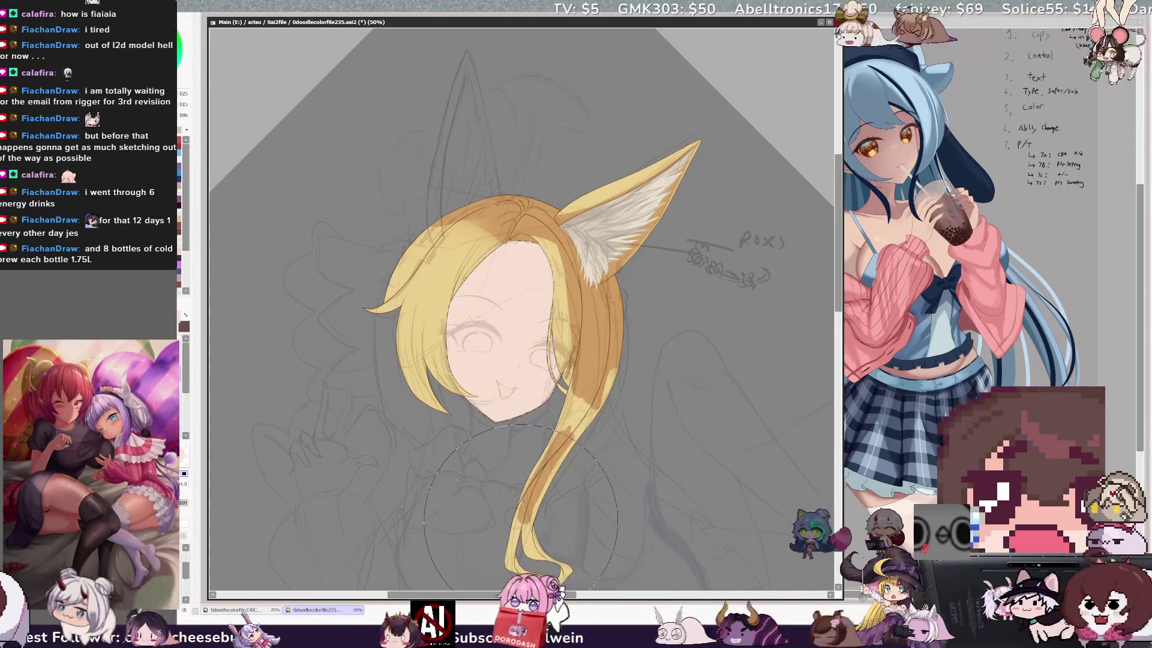
key(ctrl+d)
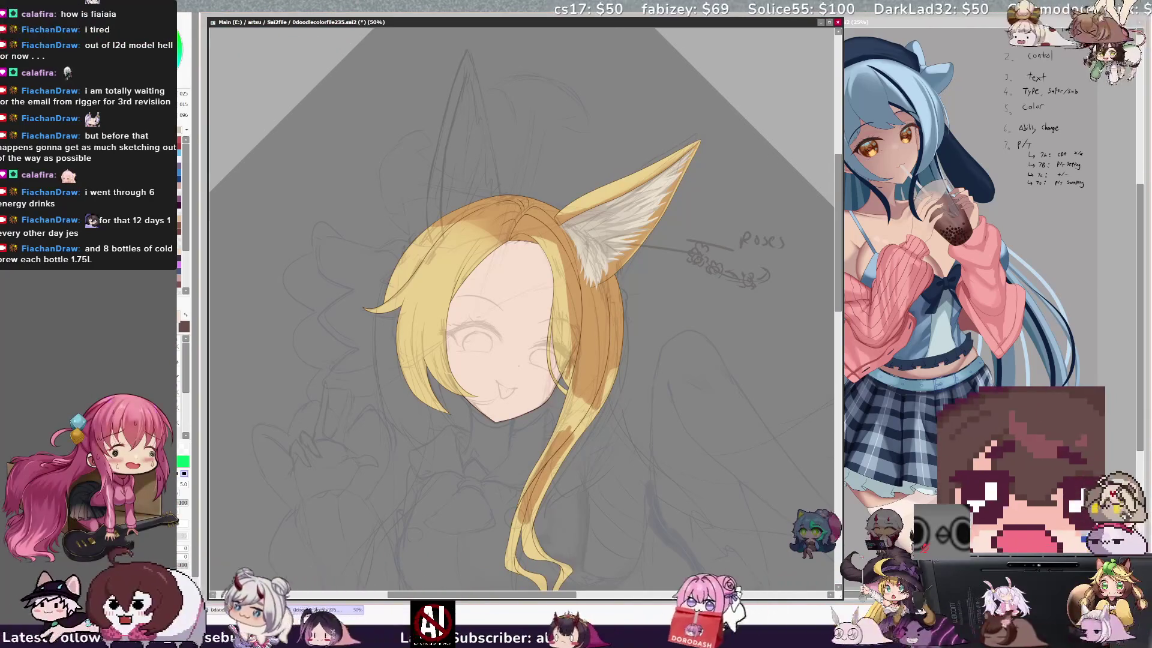
drag(415, 211, 501, 210)
drag(468, 327, 456, 360)
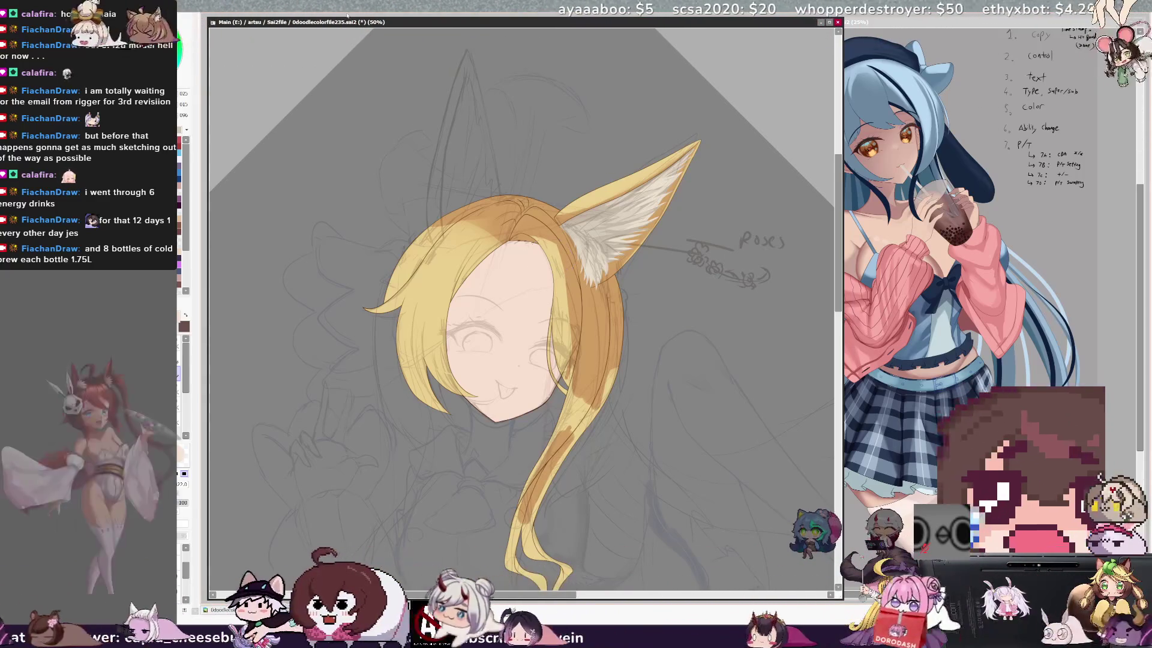
- Rotate the view and paint light front and dark ochre back hair strands with a smaller brush
key(Delete)
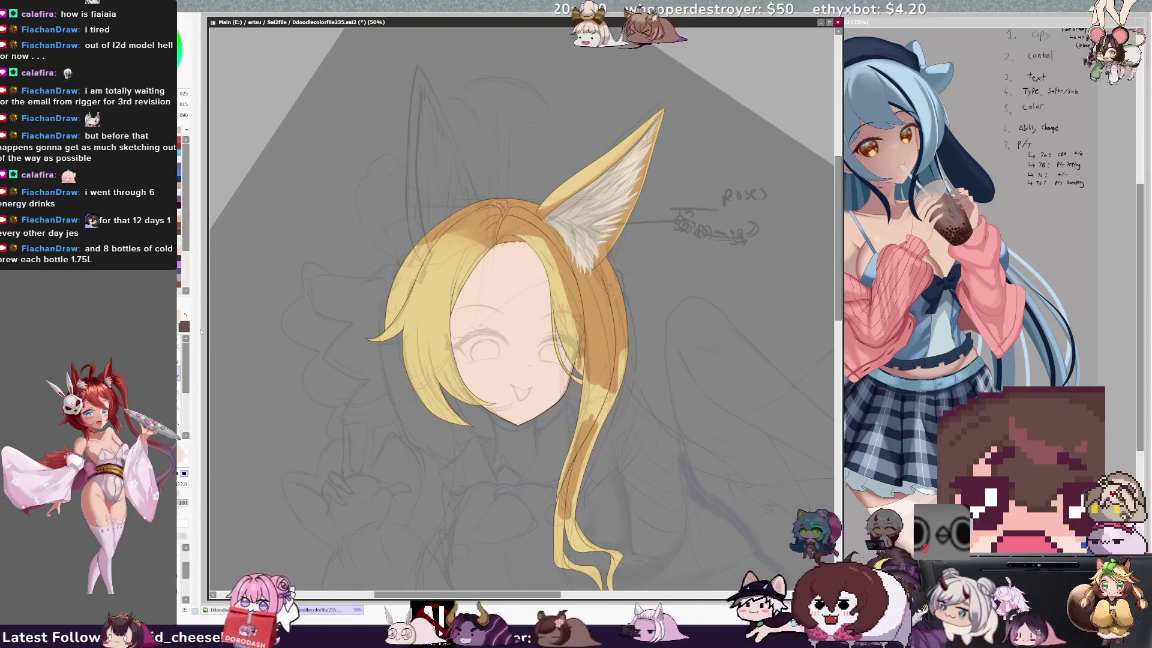
key(e)
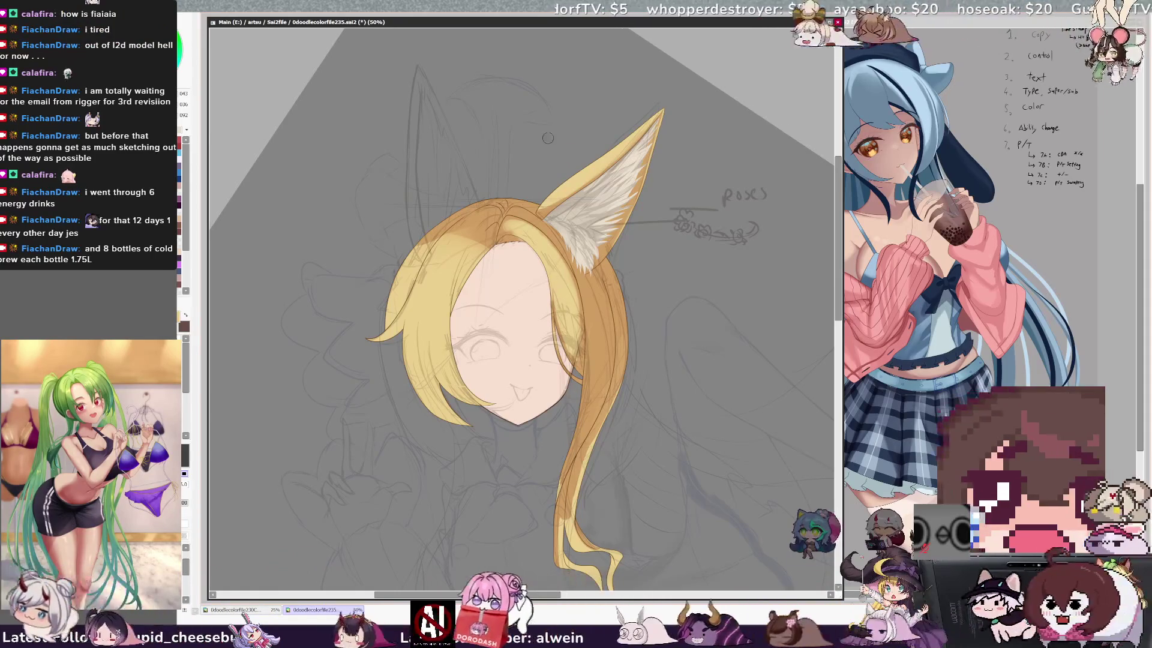
key(End)
key(End)
key(End)
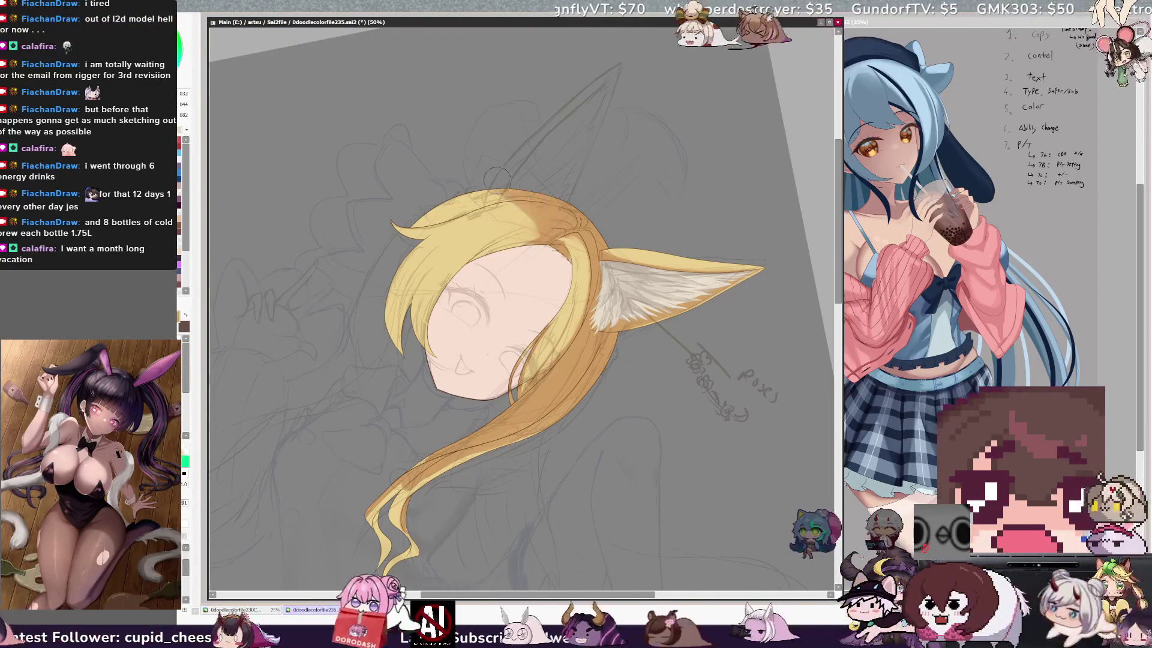
key(bracketleft)
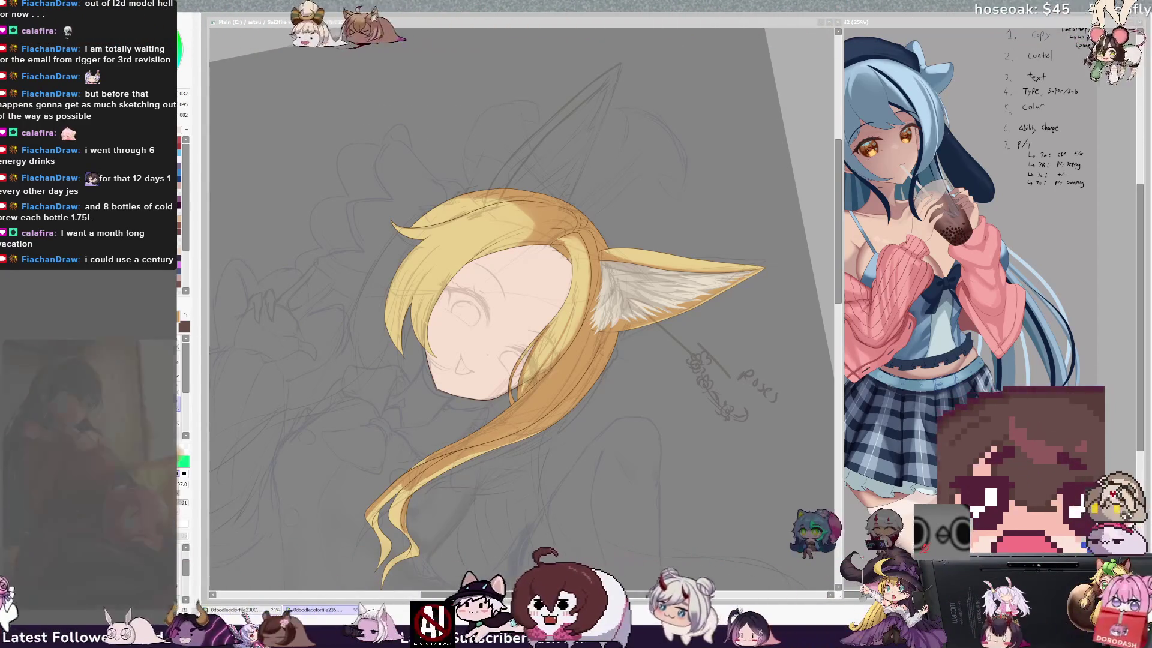
key(ctrl+minus)
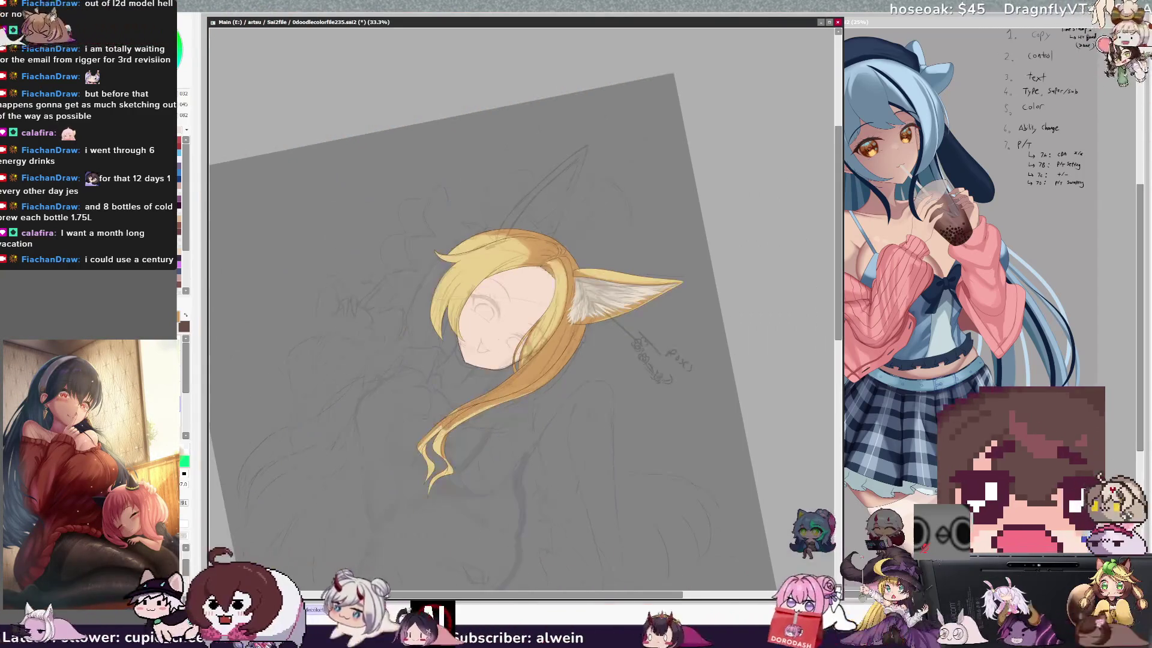
key(Delete)
key(Delete)
key(Delete)
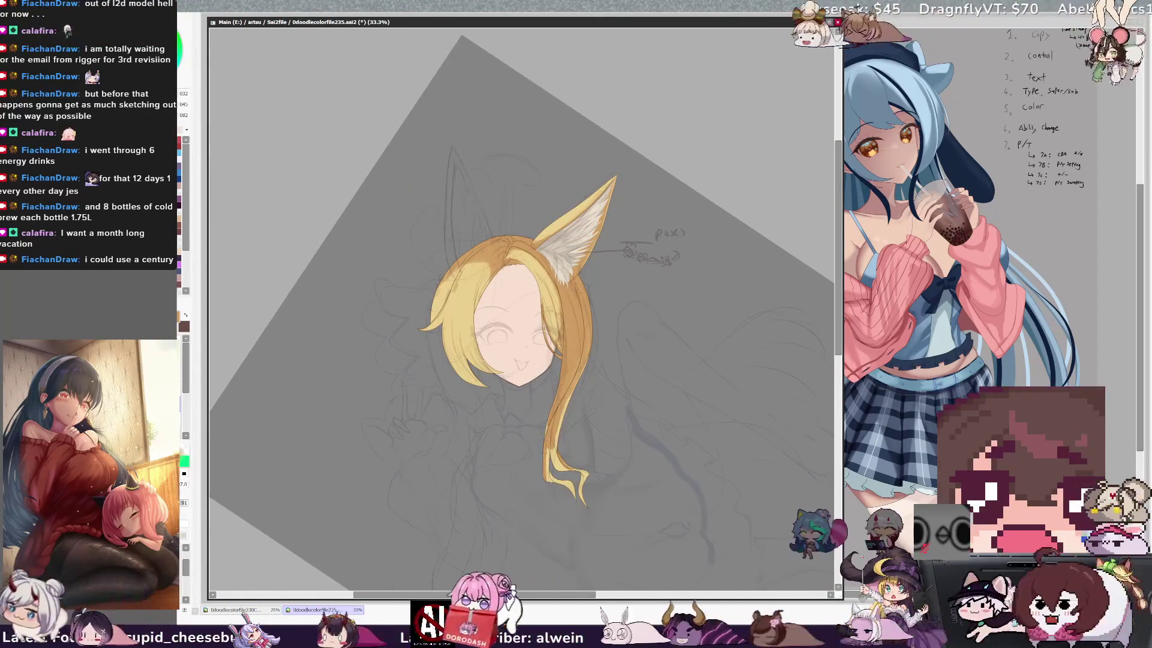
key(Home)
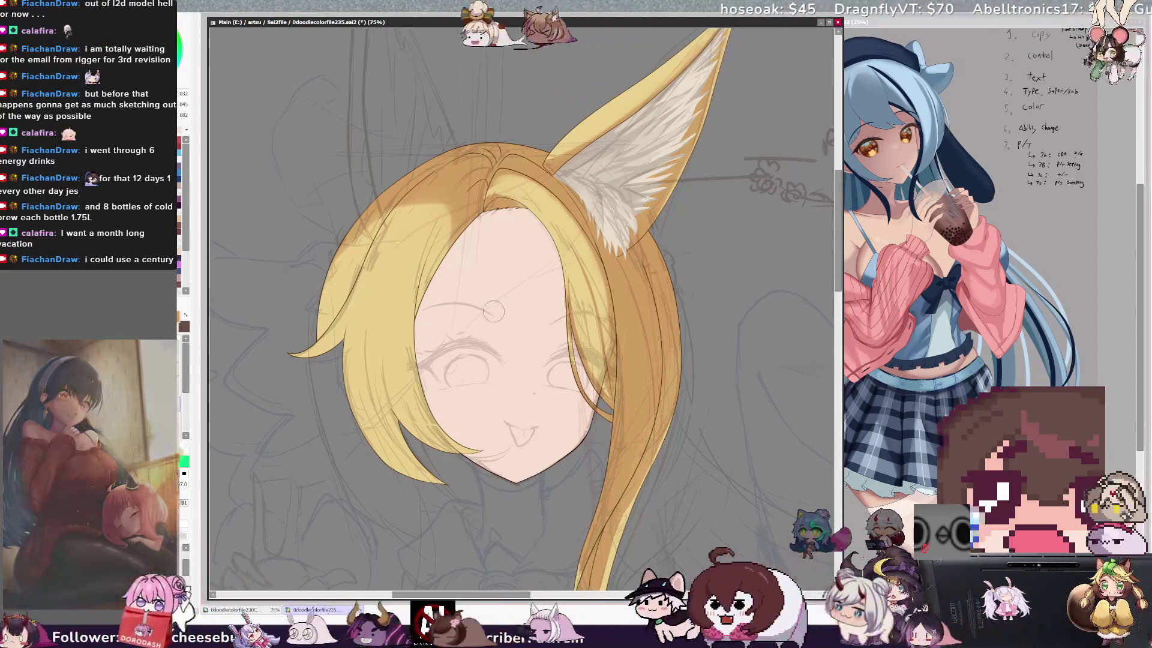
scroll(468, 198, down, 3)
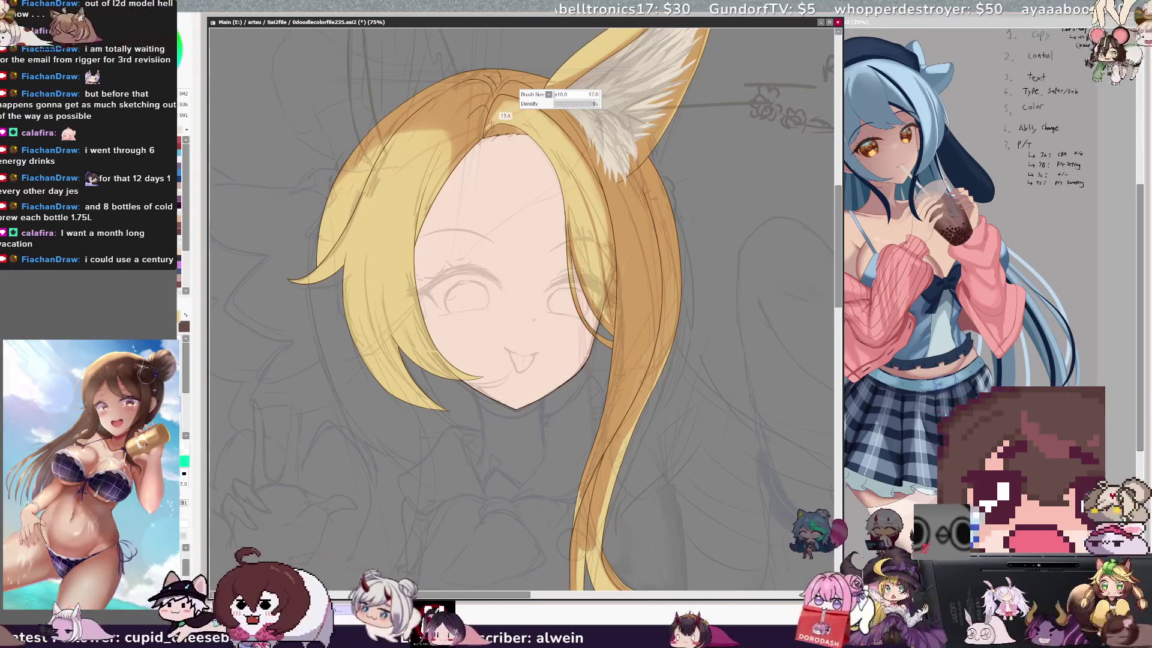
key(bracketleft)
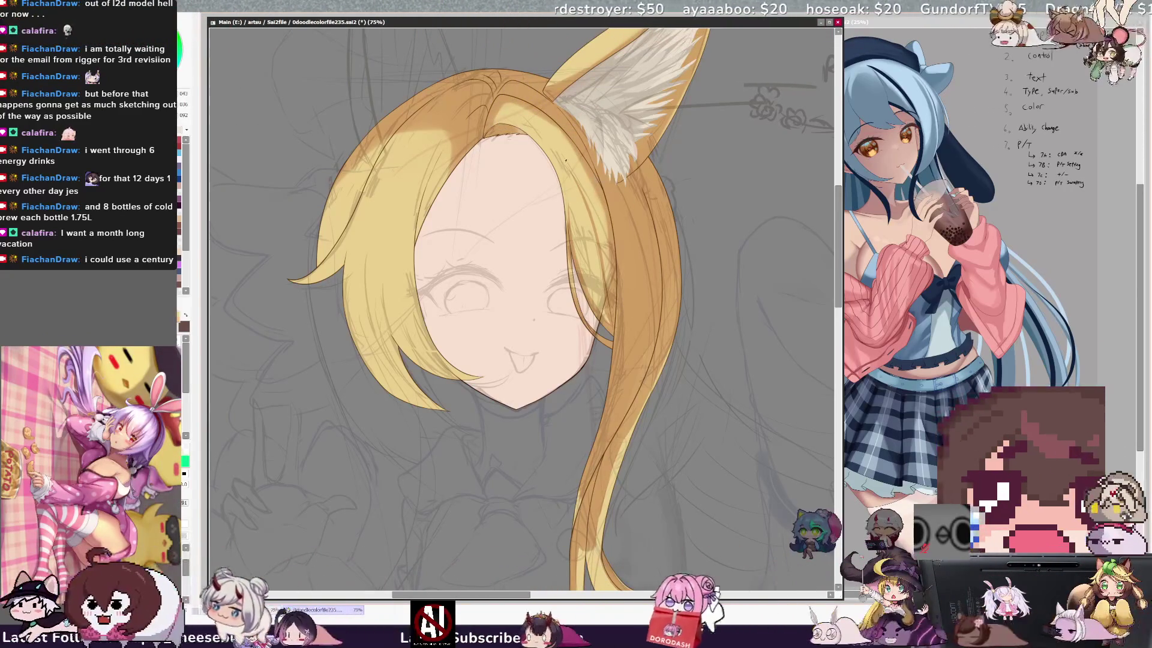
scroll(318, 120, down, 2)
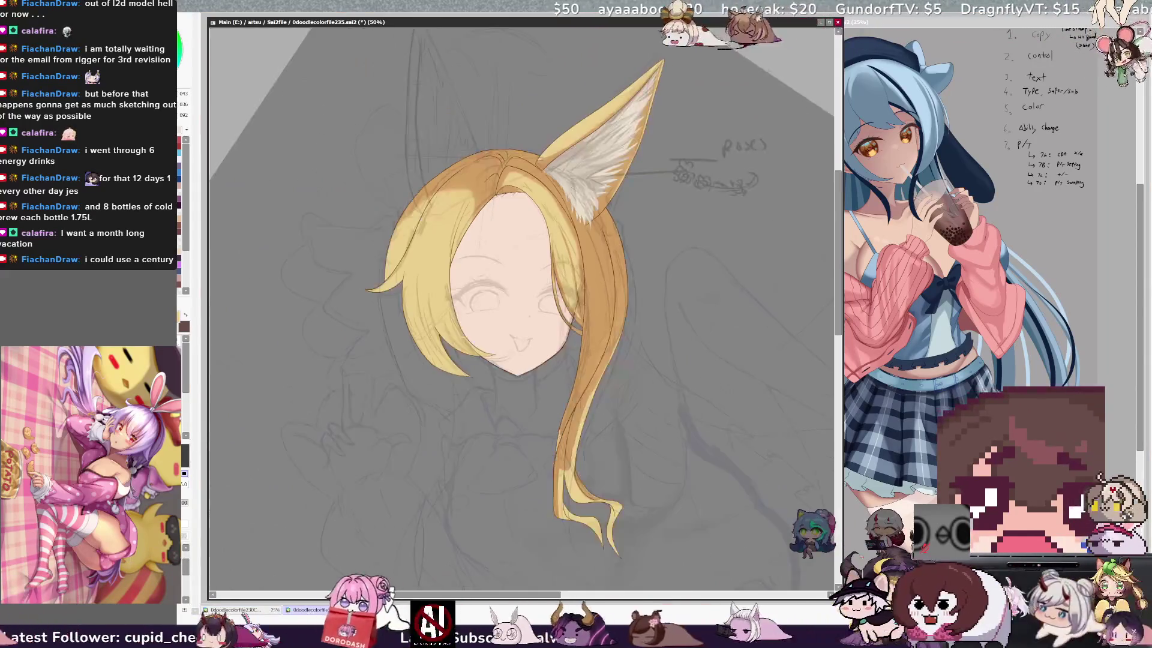
- Set the brush to 73 and rotate the view so the ear points up
key(End)
key(End)
key(End)
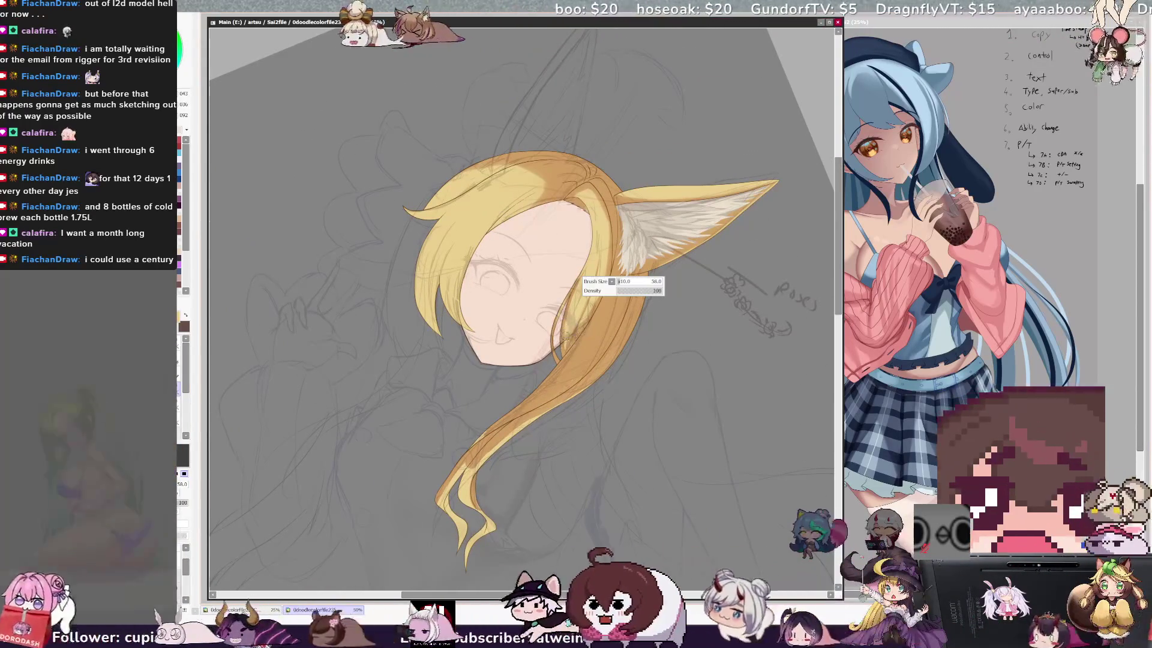
drag(577, 347, 574, 347)
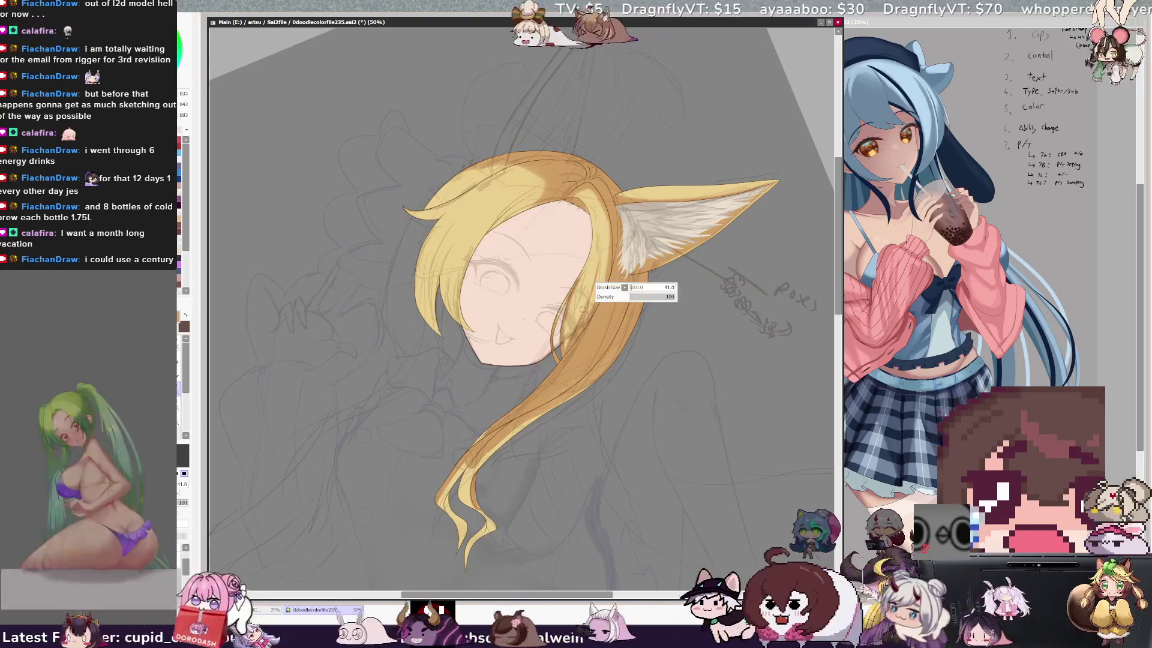
drag(585, 312, 577, 327)
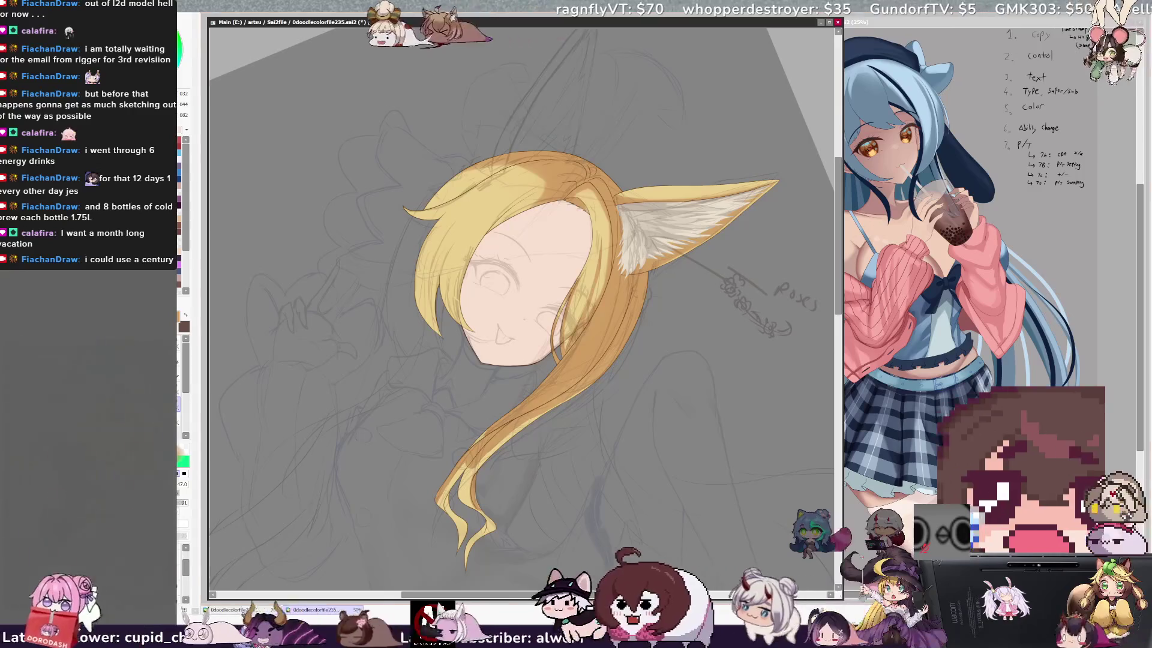
key(Delete)
key(Delete)
key(Delete)
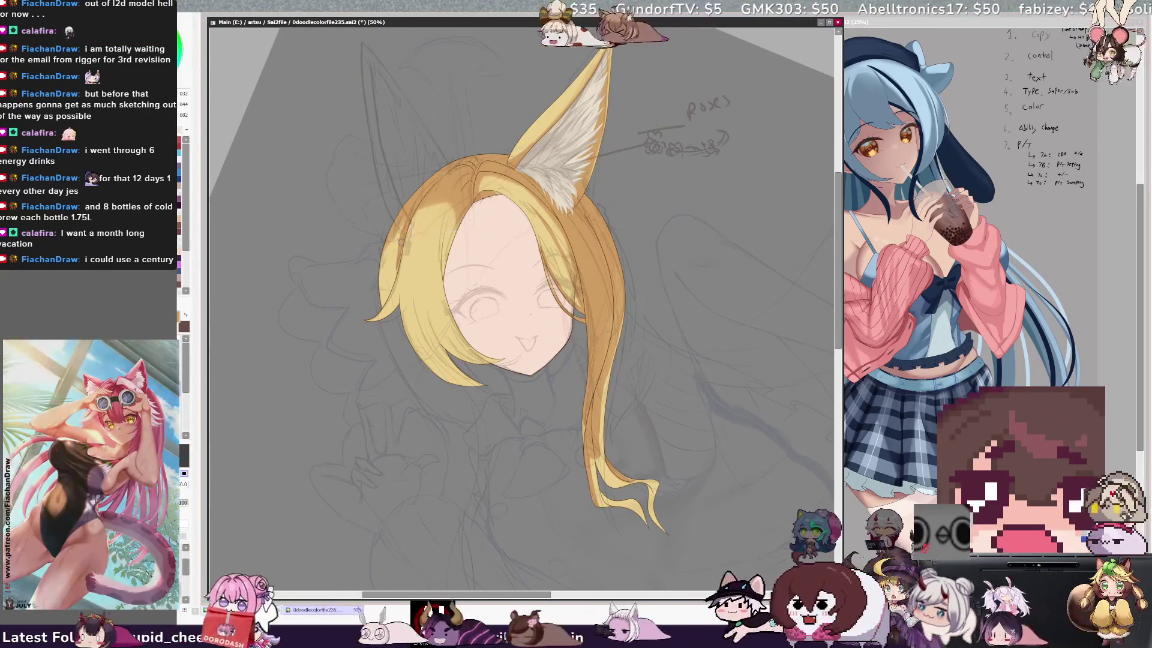
- Paint darker golden strands around the ear, varying the brush from broad to fine
drag(408, 220, 413, 220)
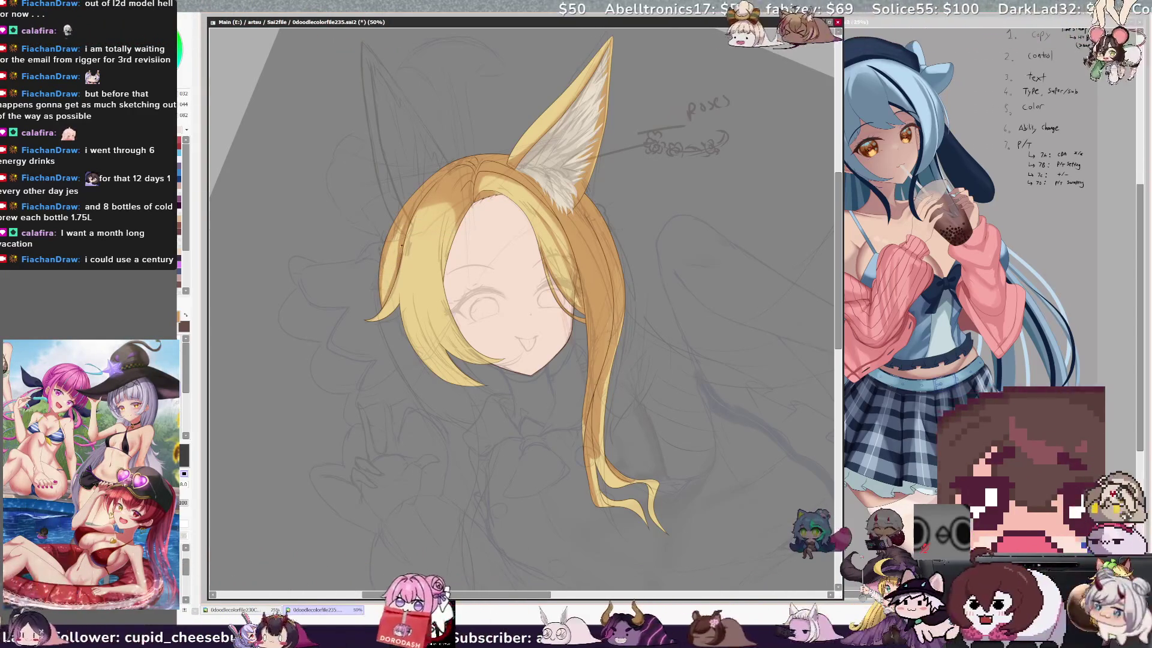
drag(414, 220, 416, 220)
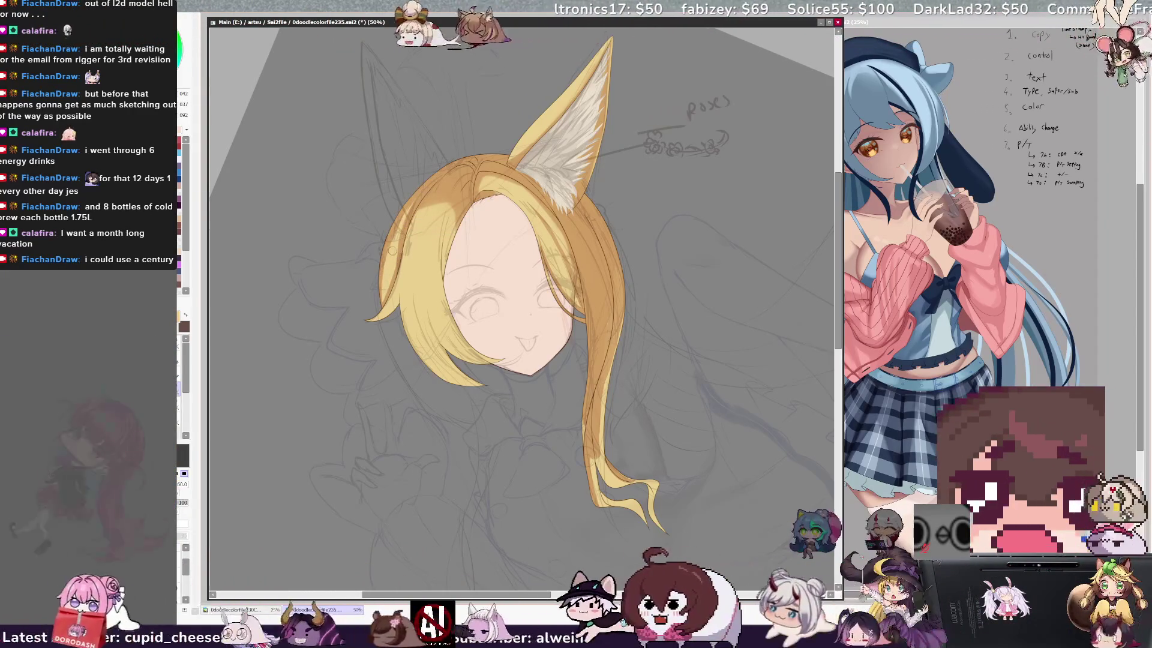
drag(474, 182, 464, 180)
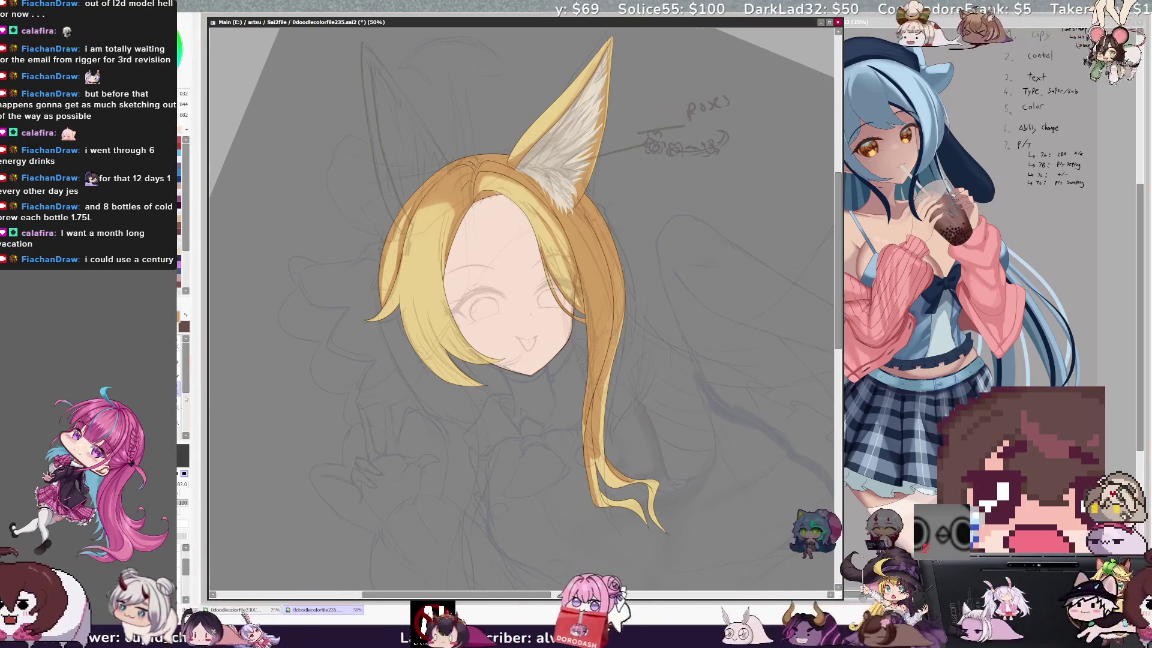
drag(462, 210, 446, 225)
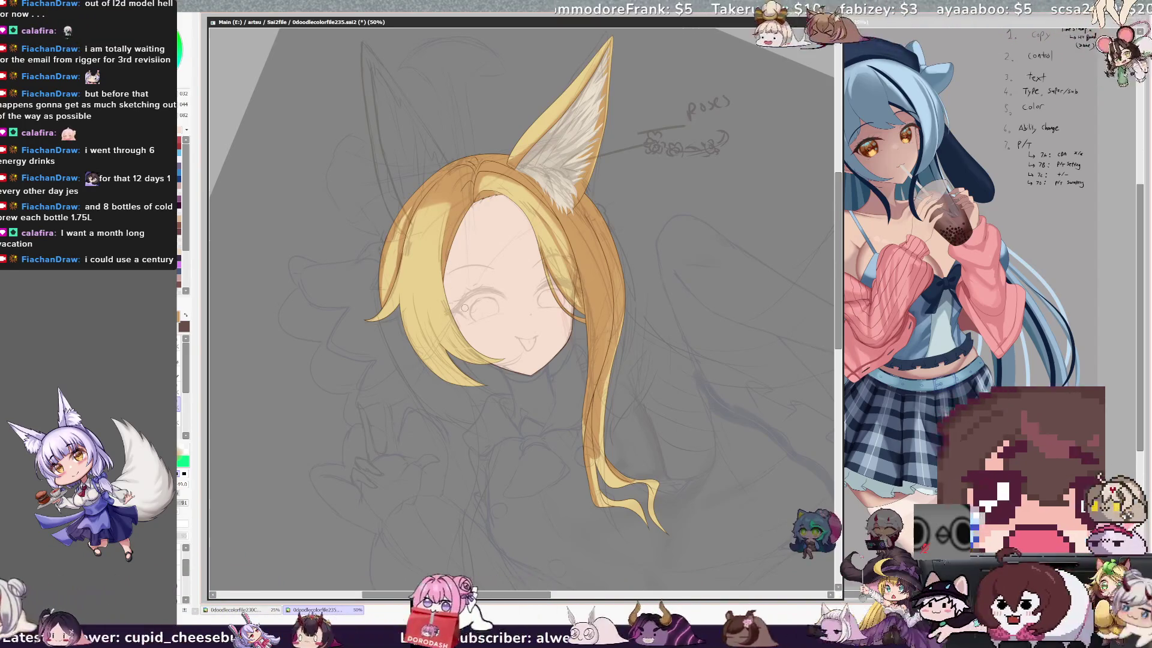
drag(454, 205, 529, 108)
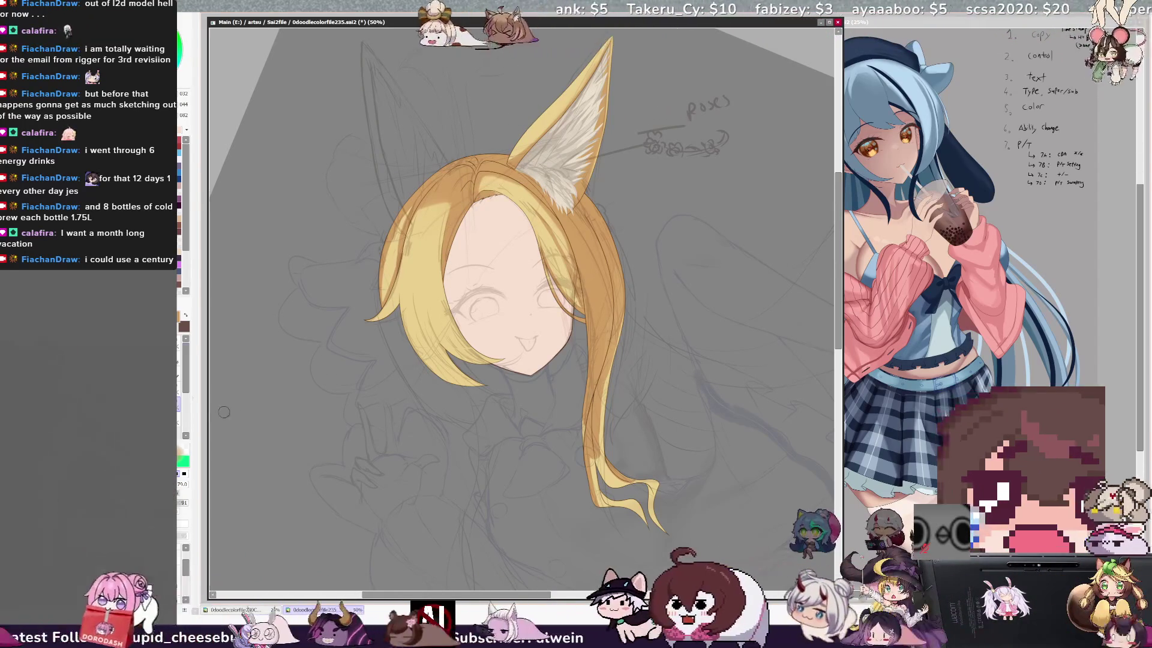
mouse_move(450, 198)
mouse_down()
mouse_move(439, 198)
mouse_move(455, 174)
mouse_move(447, 192)
mouse_up()
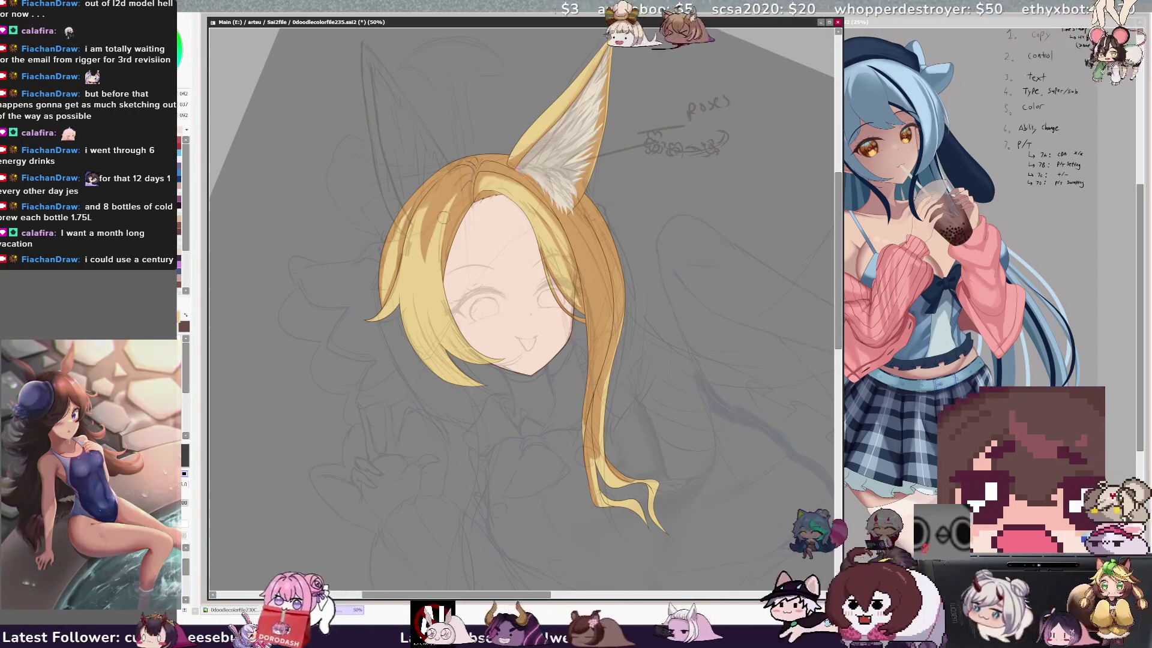
mouse_move(439, 188)
mouse_down()
mouse_move(429, 200)
mouse_move(448, 188)
mouse_up()
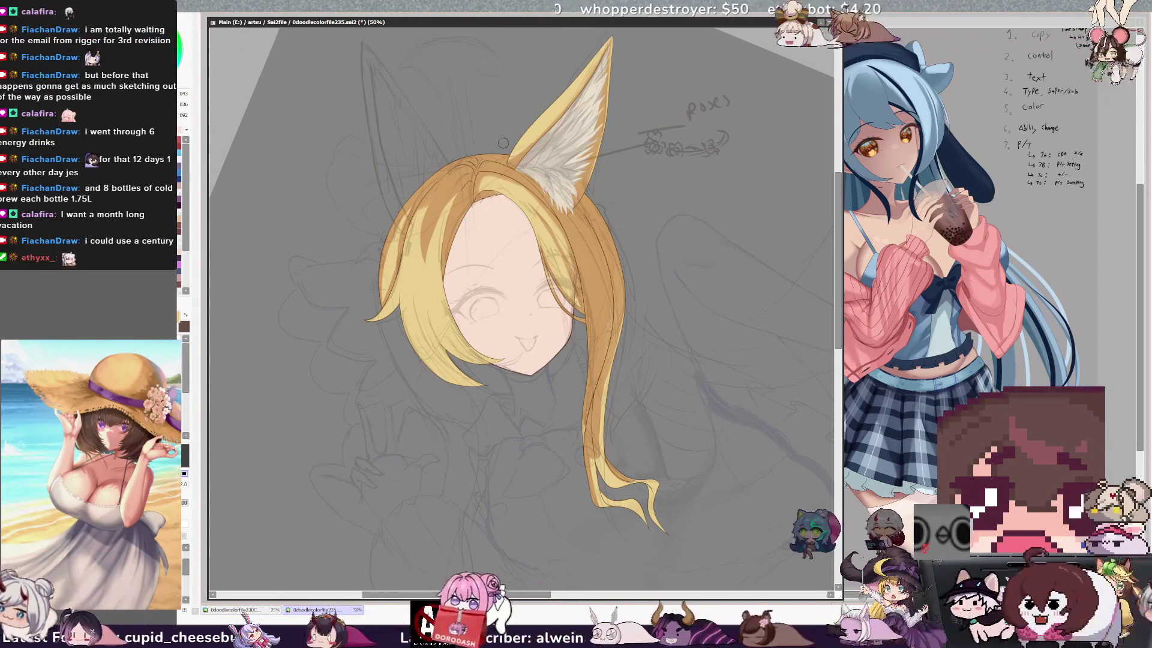
drag(437, 239, 442, 235)
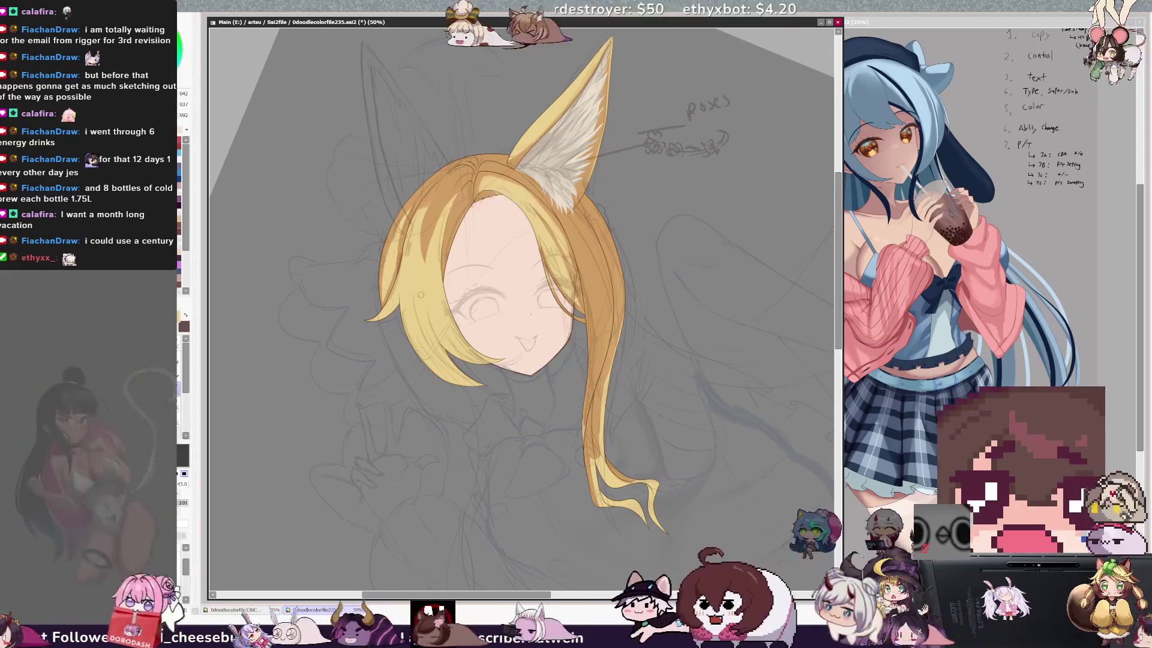
drag(450, 165, 455, 163)
drag(465, 342, 468, 340)
key(End)
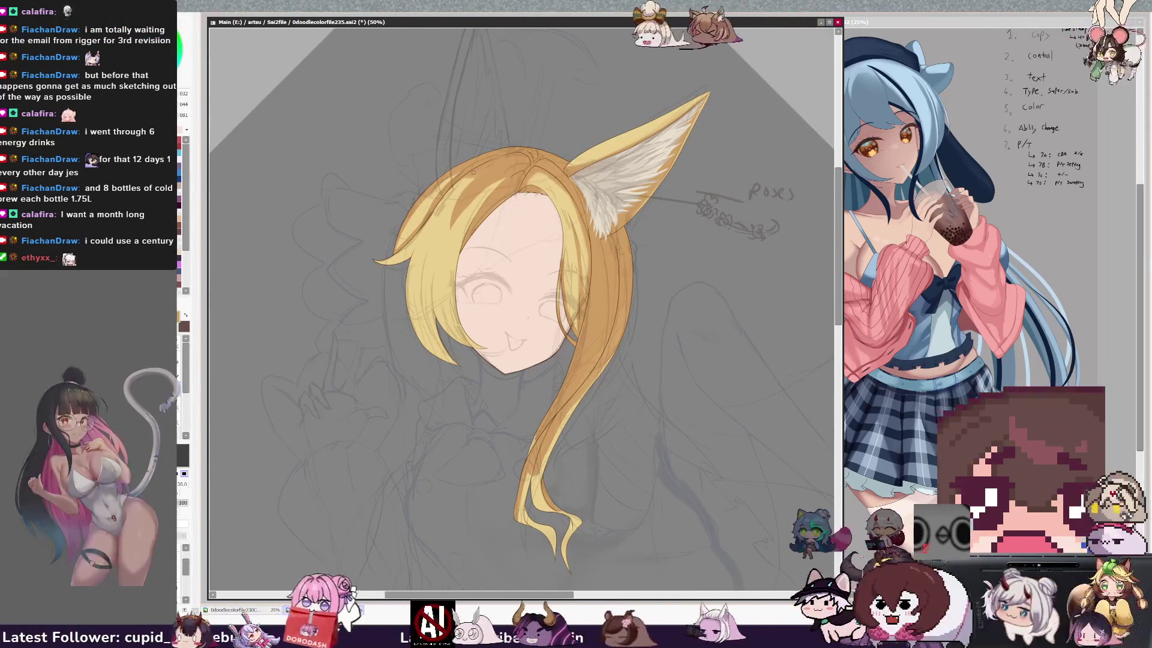
- Pick a slightly different hair colour and shade the long right lock with a small brush
drag(471, 172, 458, 170)
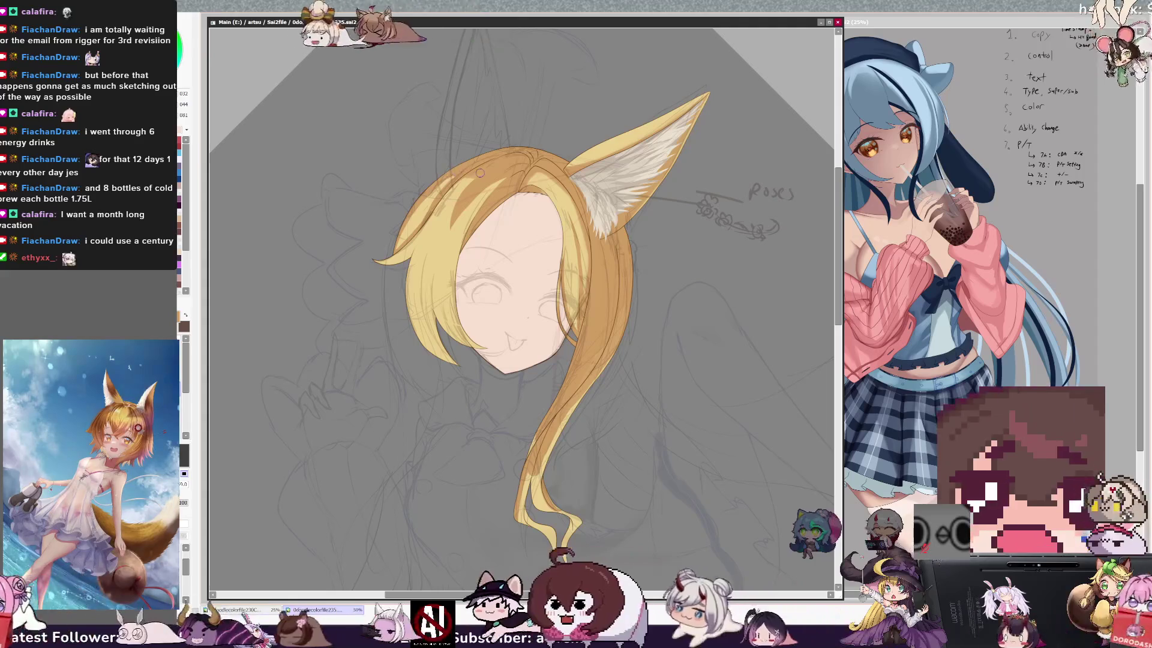
drag(452, 308, 444, 336)
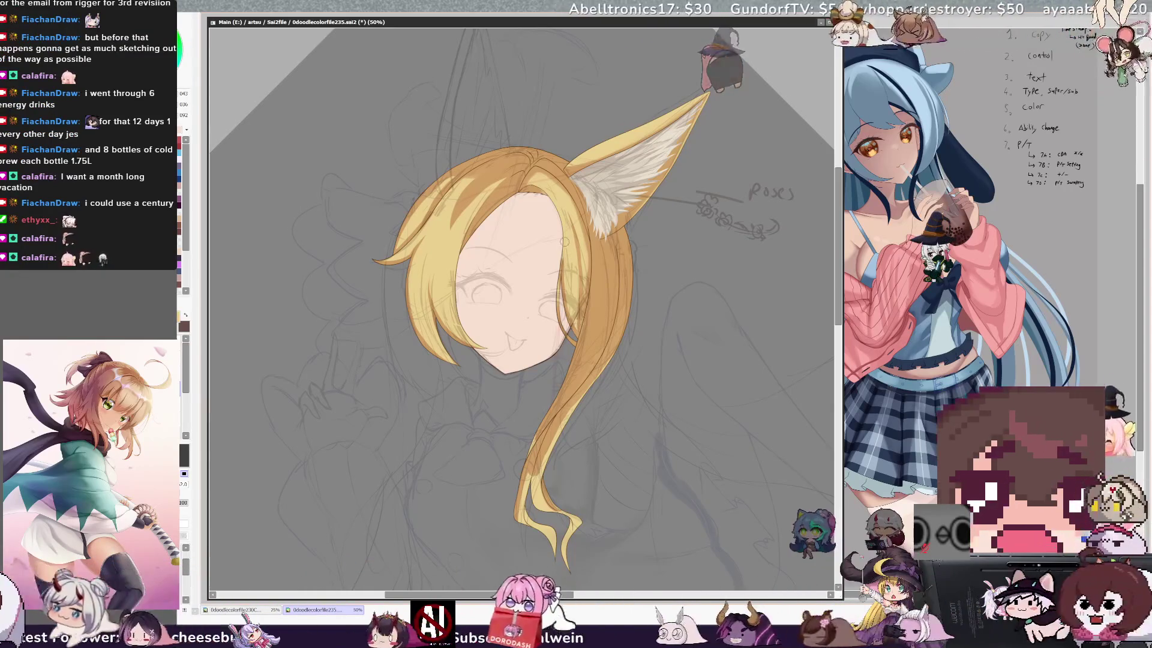
alt+click(609, 260)
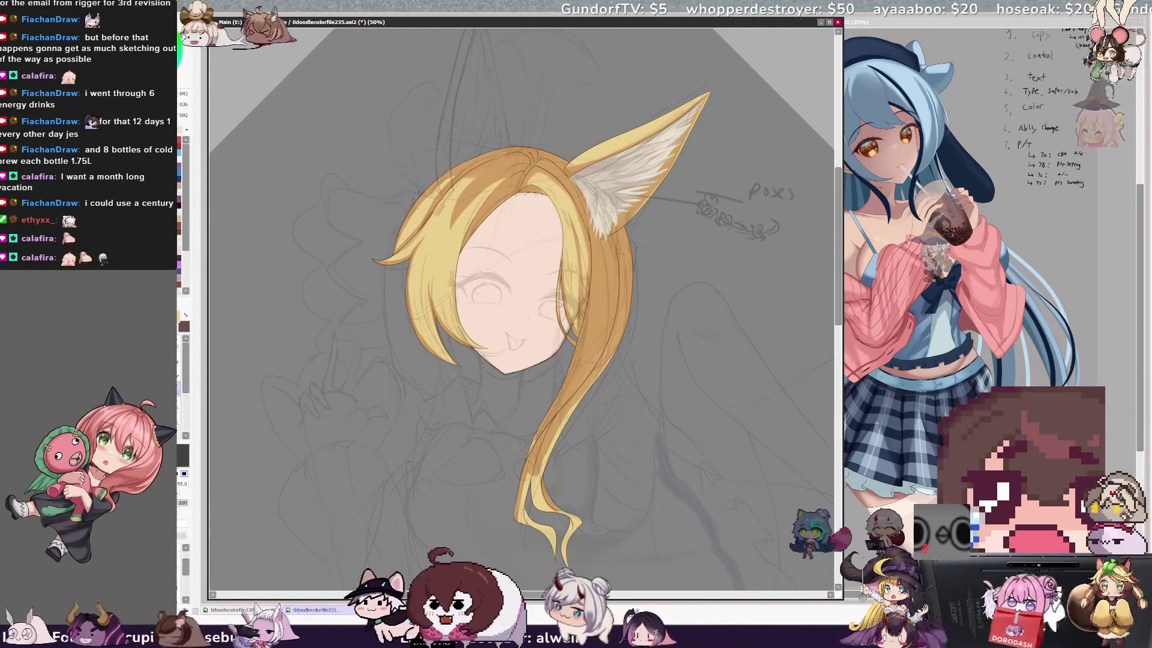
drag(612, 303, 594, 303)
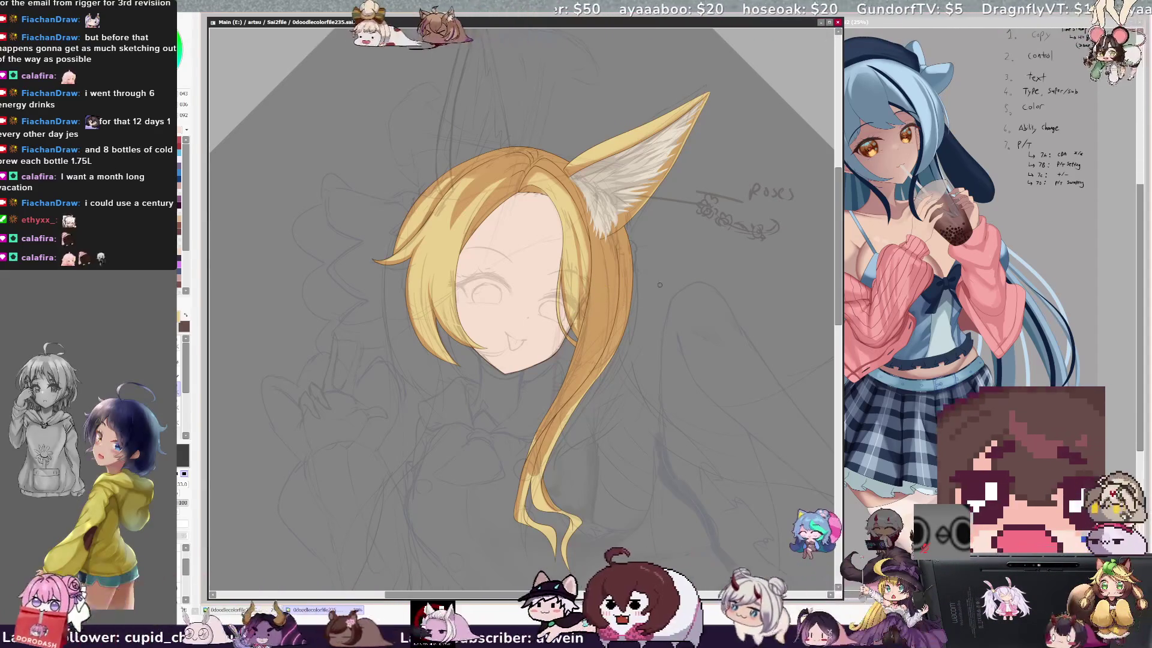
key(e)
key(n)
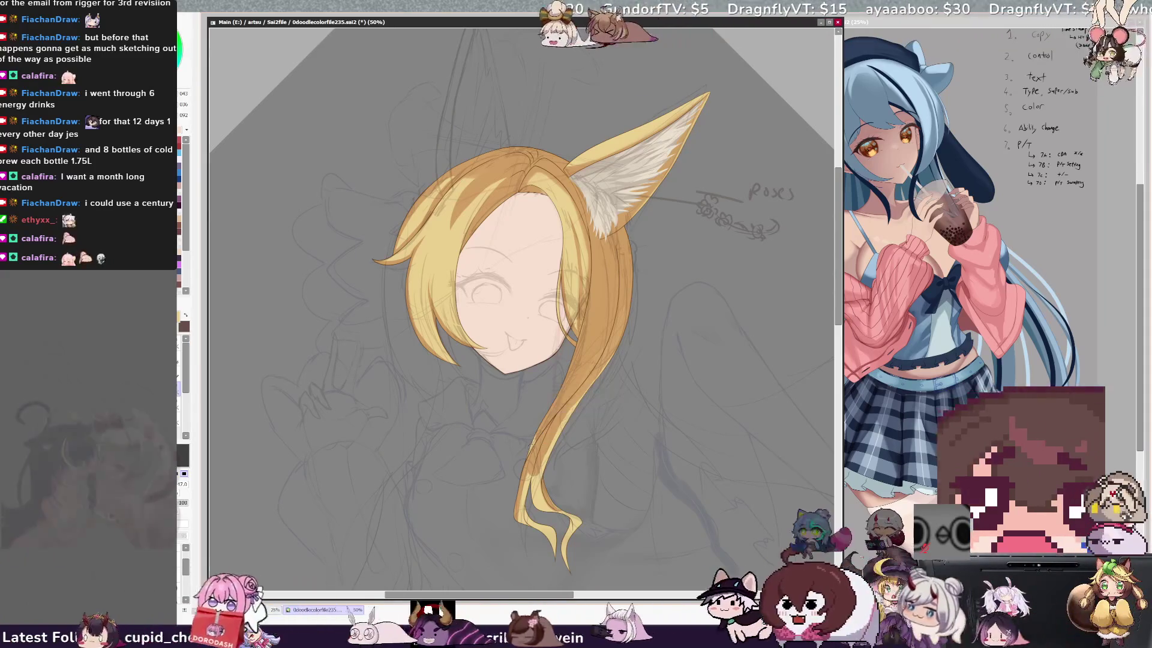
drag(540, 429, 557, 402)
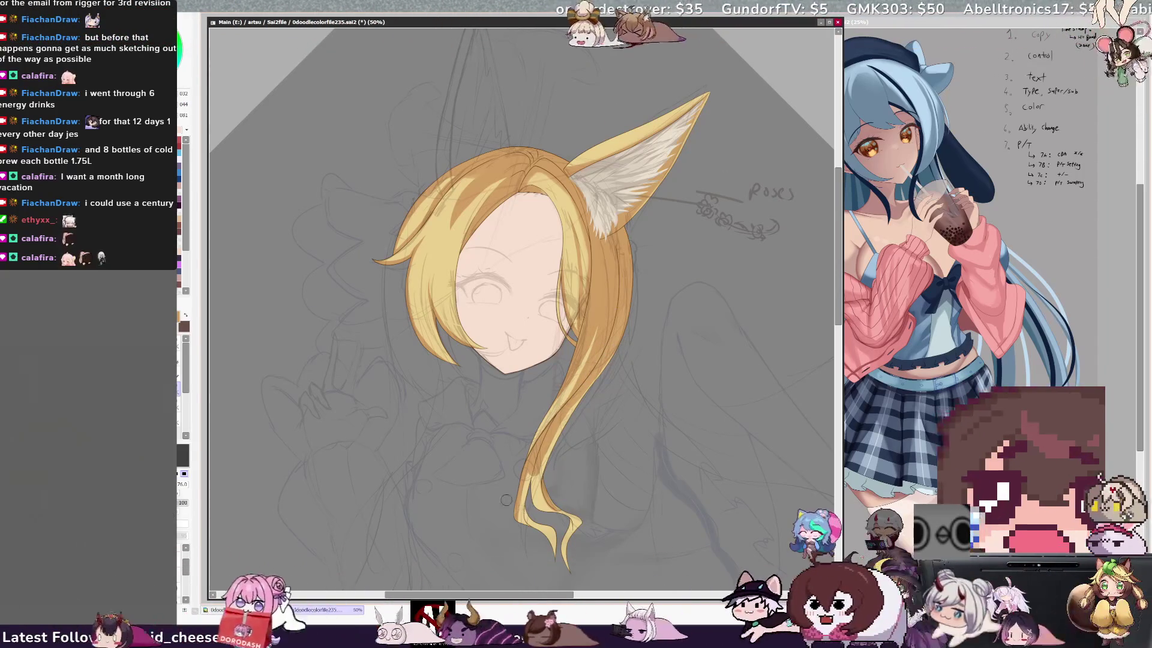
- Enlarge the brush to about 60 and sample a darker ochre shade from the hair tip
key(bracketleft)
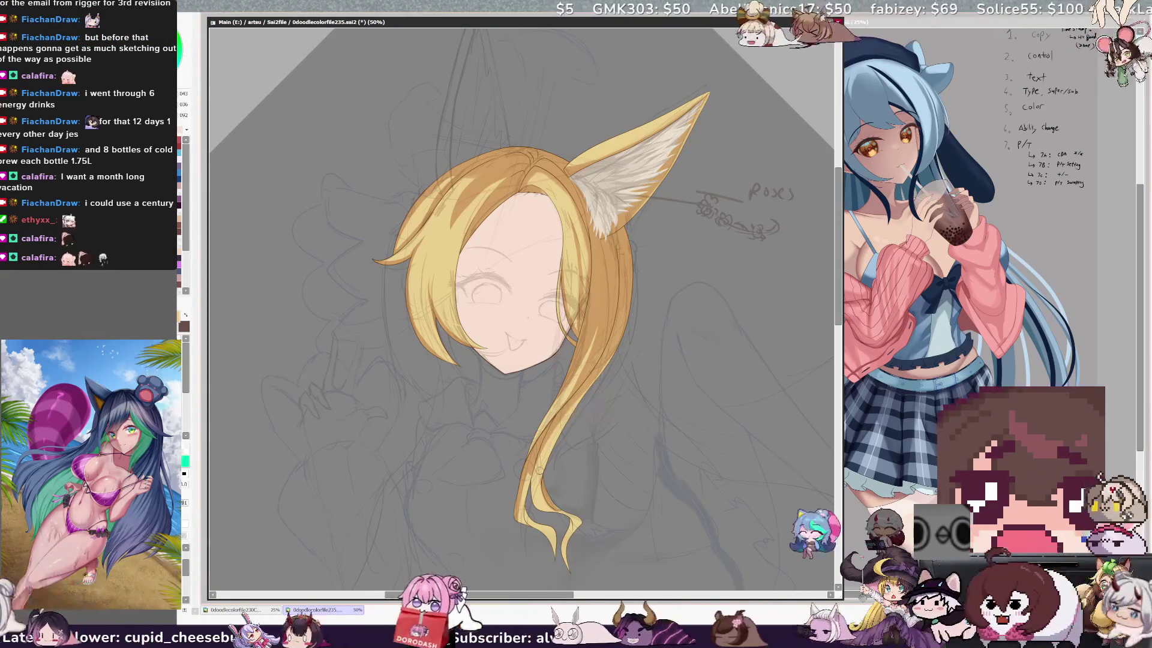
key(bracketright)
key(bracketright)
key(bracketright)
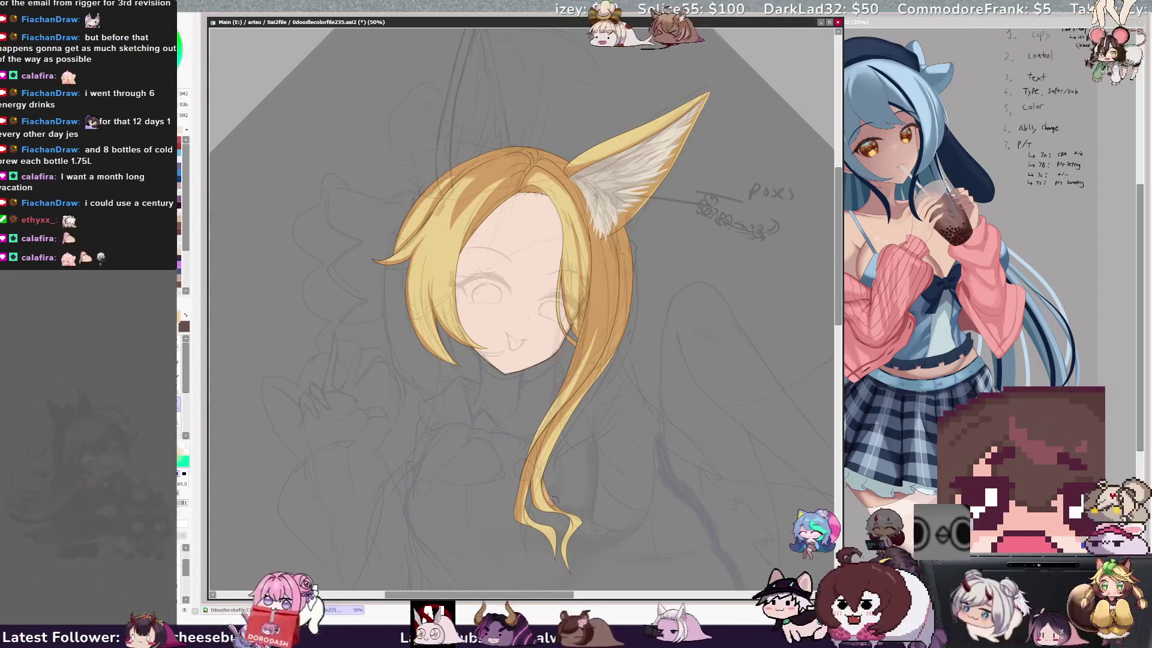
key(ctrl+alt)
mouse_move(542, 499)
mouse_down()
mouse_move(570, 499)
mouse_move(560, 498)
mouse_up()
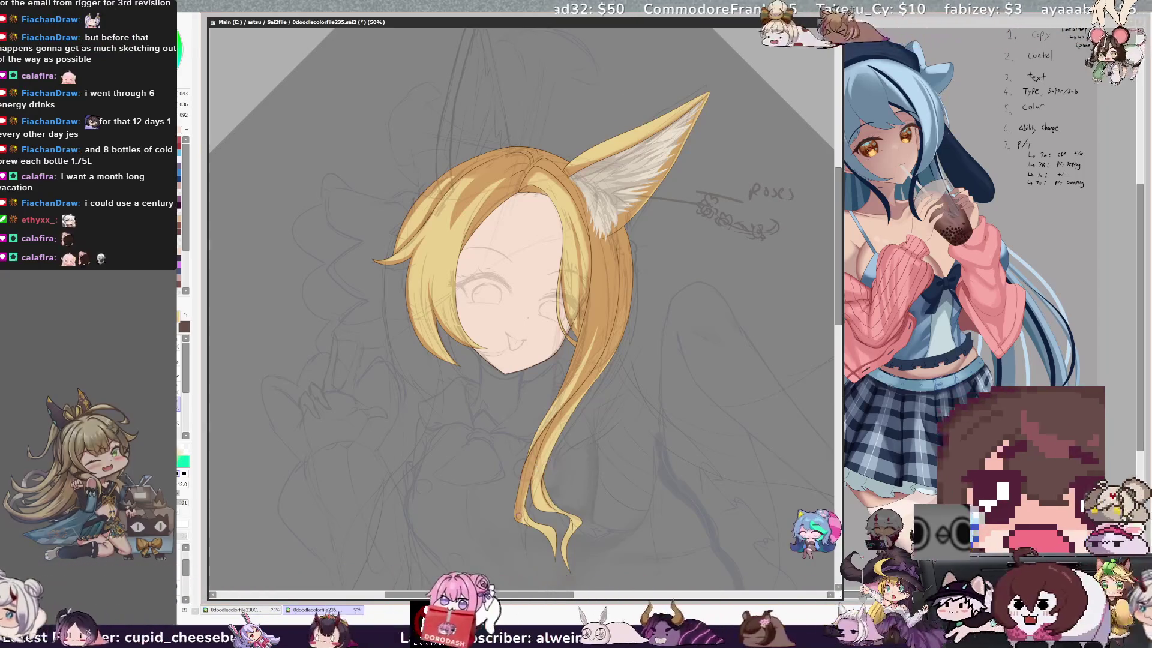
alt+click(529, 517)
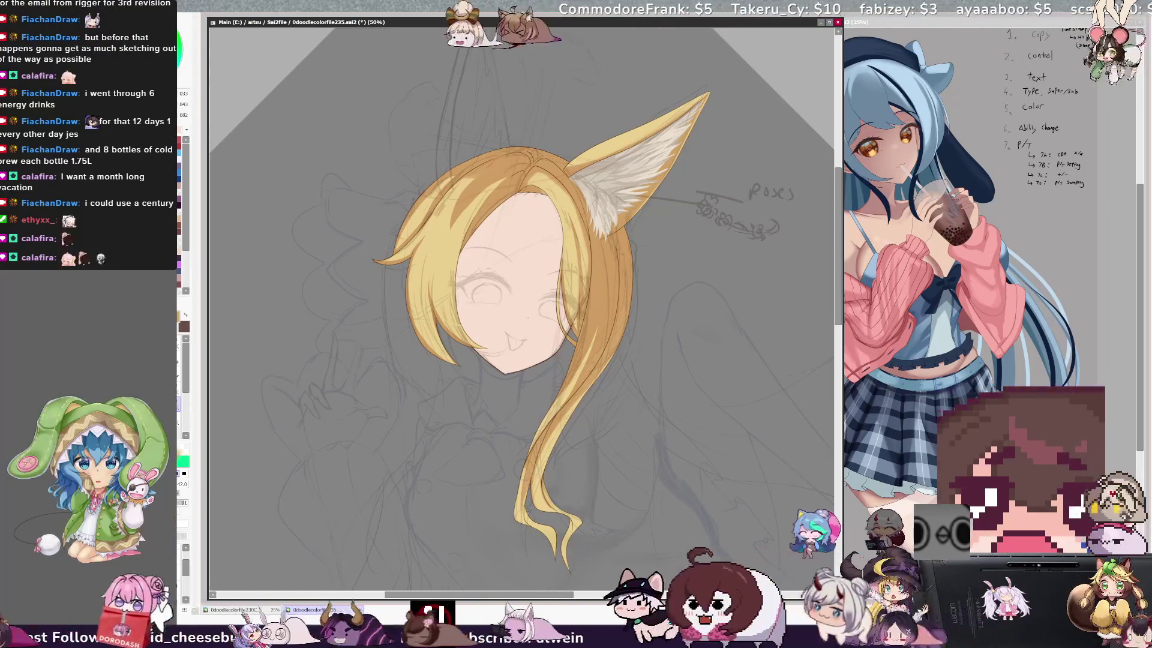
- Sample light and dark yellows from the hair, switch brushes, and enlarge the brush for shading
mouse_move(531, 521)
mouse_down()
mouse_move(564, 534)
mouse_move(556, 483)
mouse_up()
alt+click(563, 509)
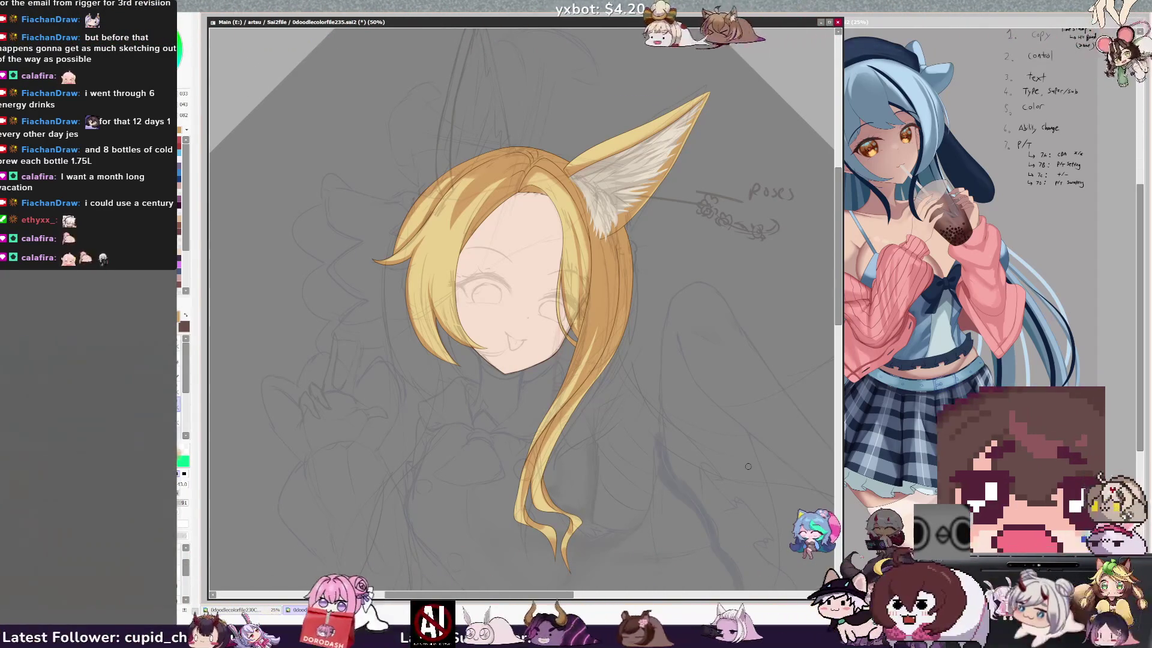
key(b)
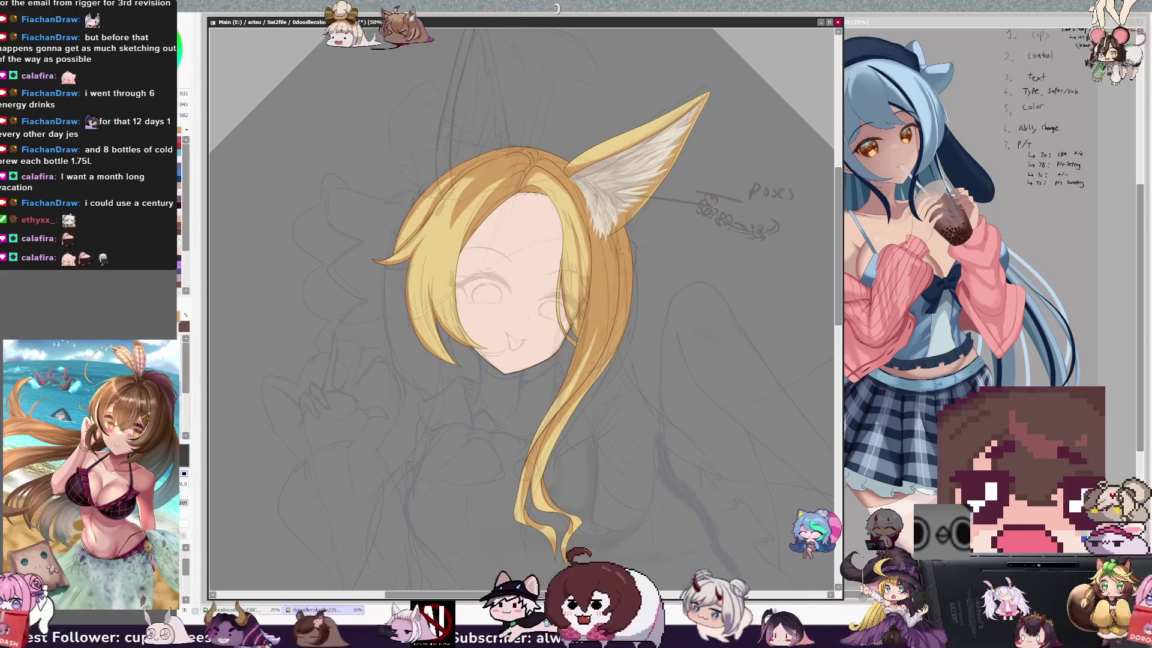
key(bracketright)
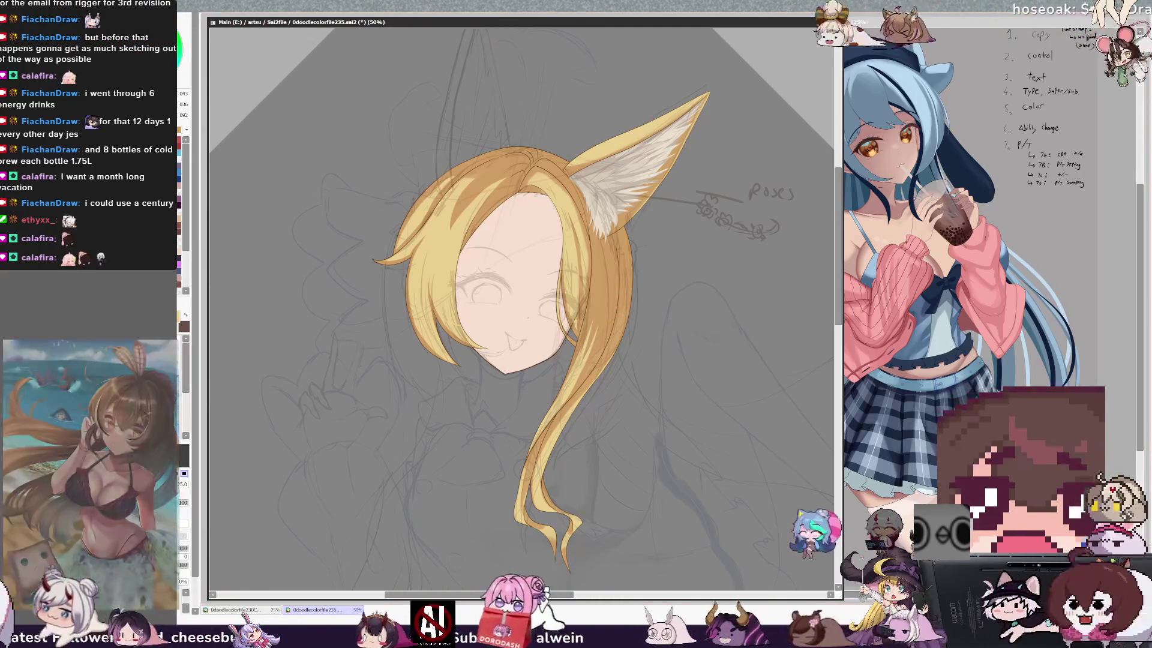
alt+click(602, 298)
key(bracketright)
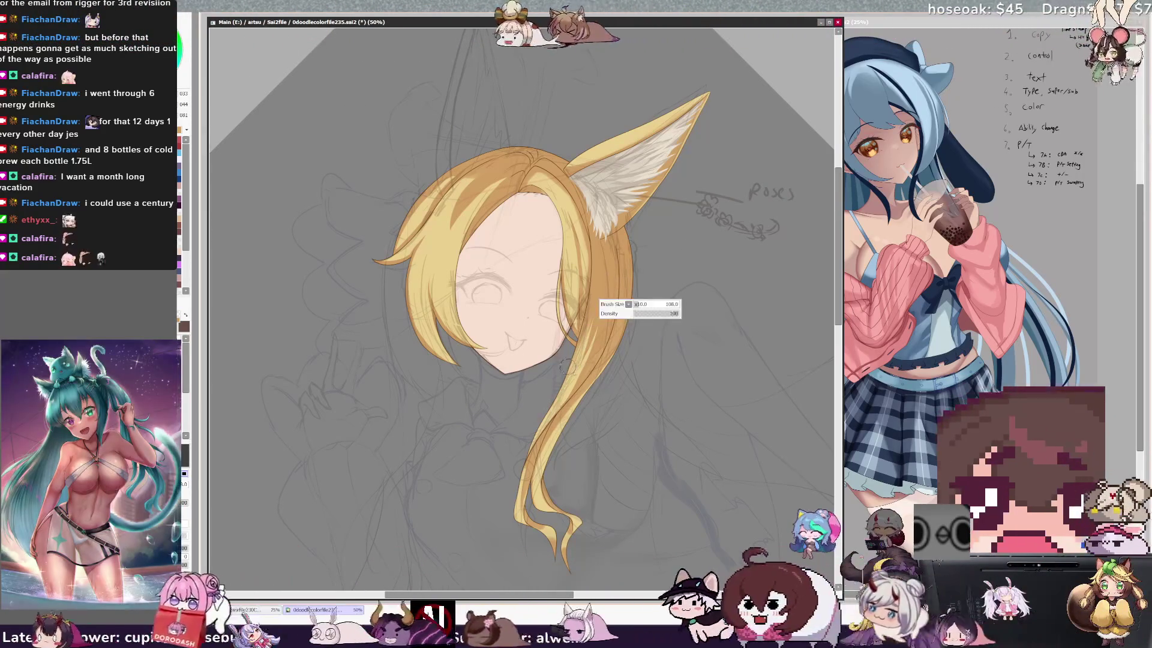
key(bracketright)
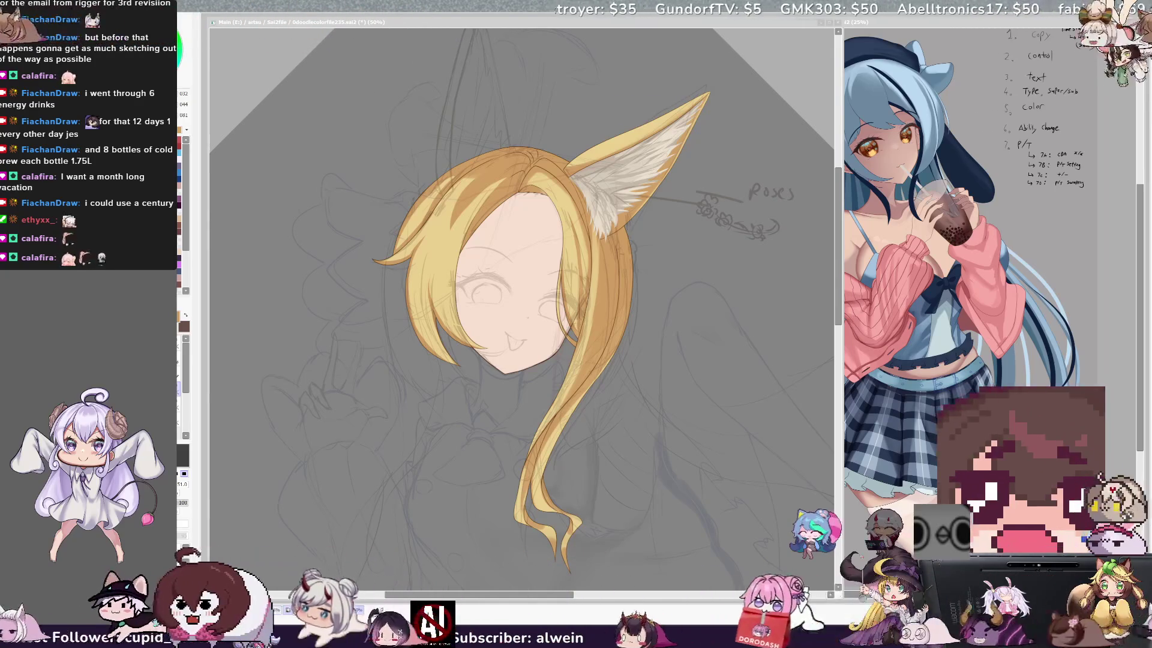
click(626, 325)
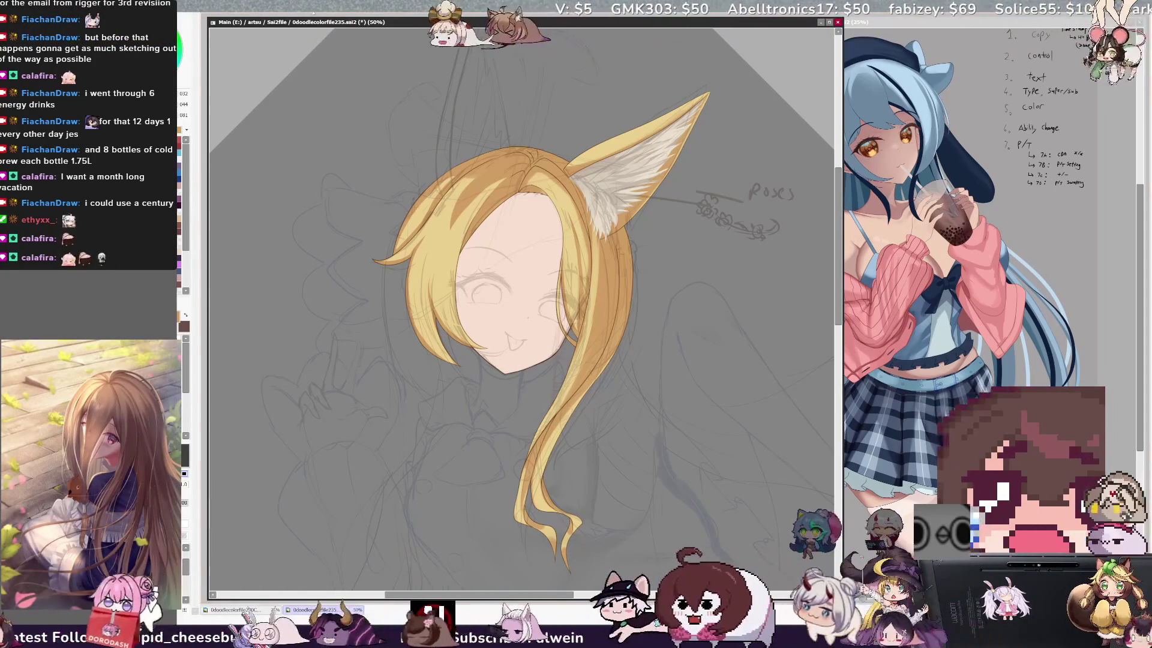
- Zoom out and tilt the view to shade the ear fur, then straighten and zoom back in
key(minus)
key(End)
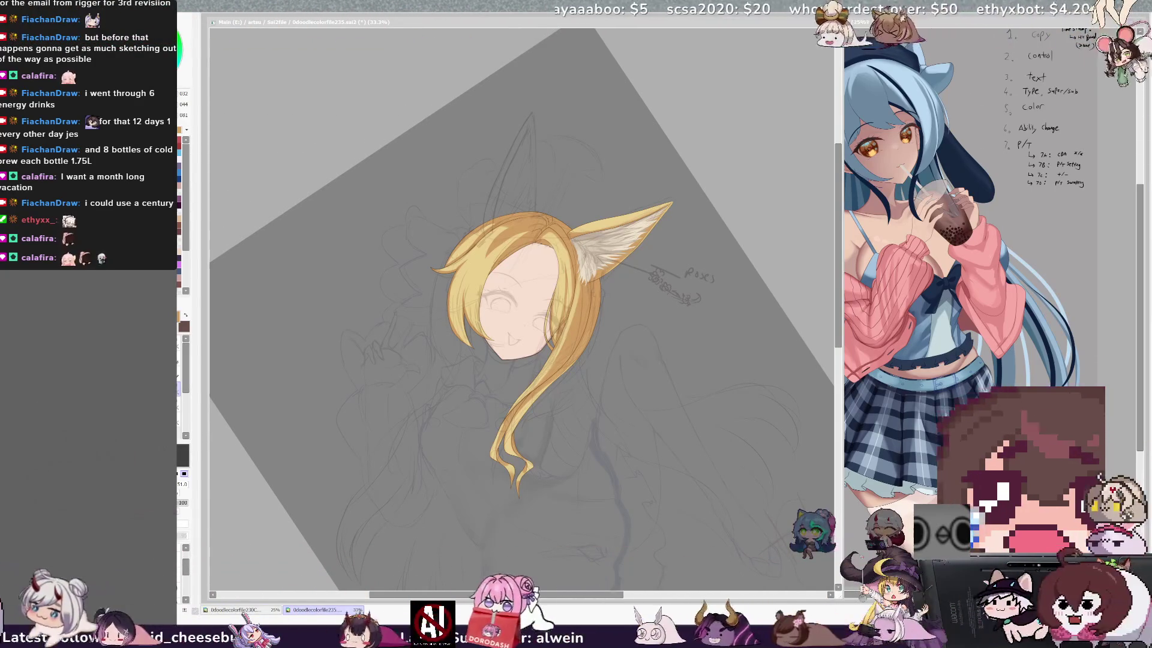
key(Delete)
key(End)
key(ctrl+plus)
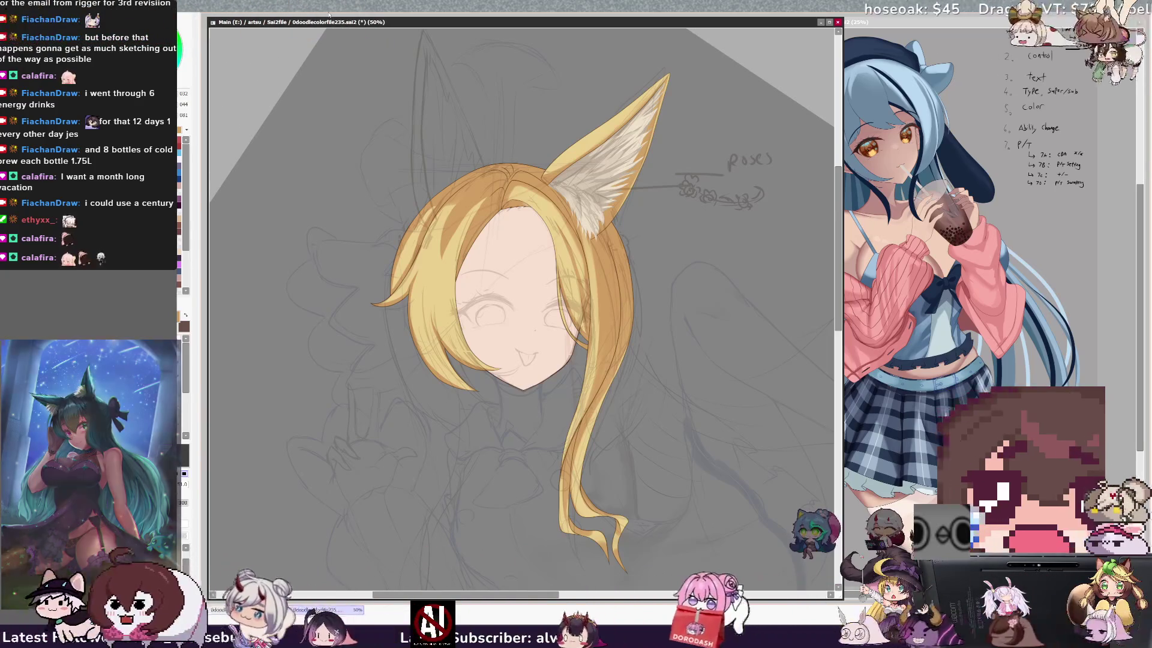
- Rotate the view about 15° counter-clockwise so the head stands upright, then zoom in
scroll(820, 209, up, 3)
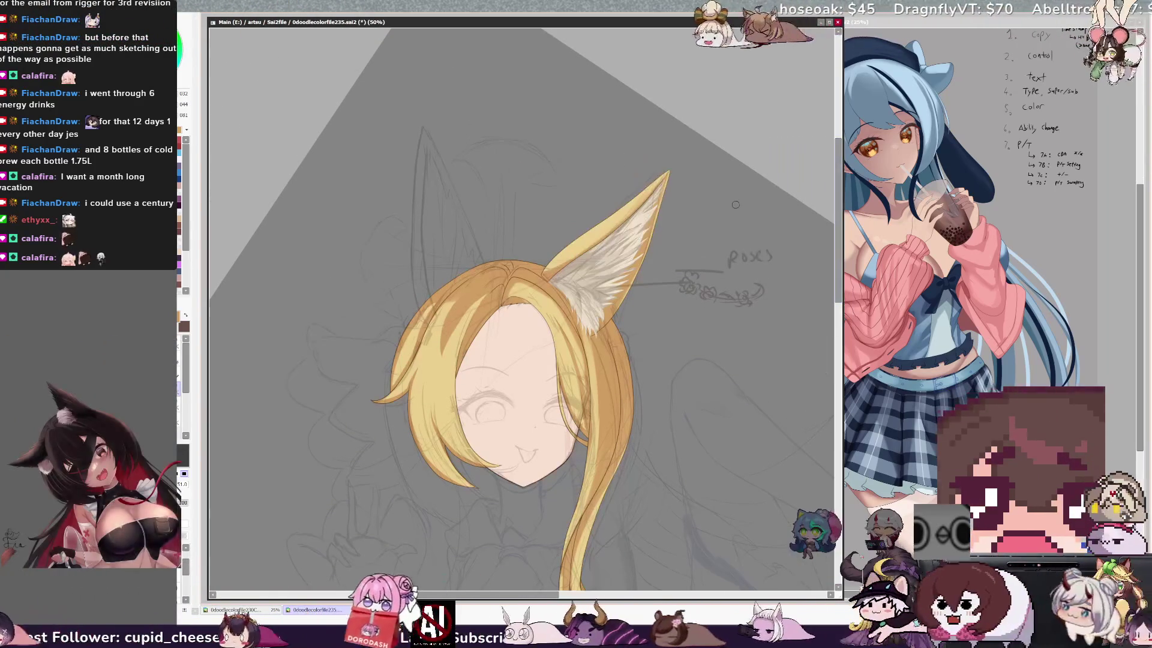
key(Delete)
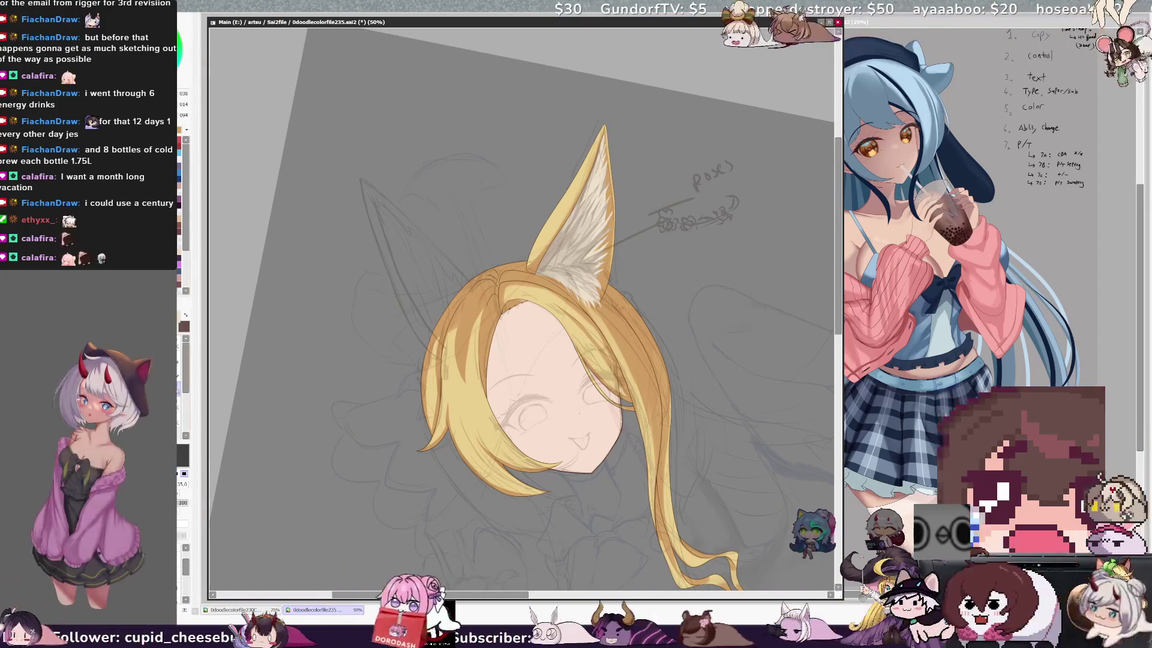
key(ctrl+plus)
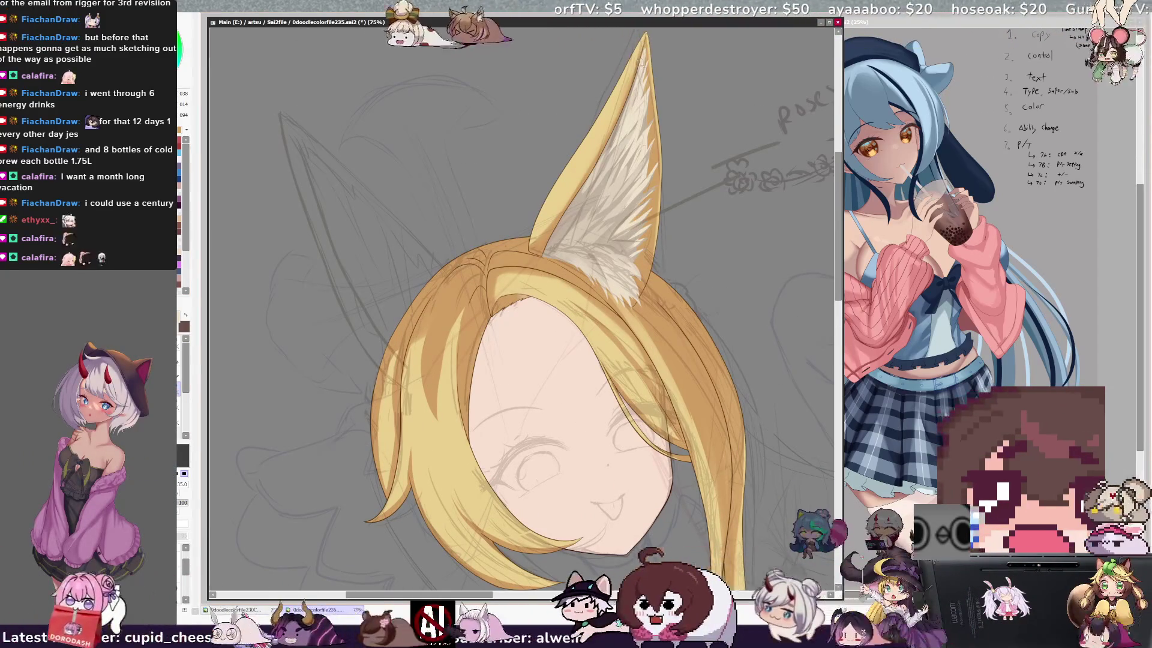
- Change the brush size to 18 and then to 27 at 75% zoom
key(bracketleft)
key(bracketleft)
key(bracketleft)
key(bracketright)
key(bracketright)
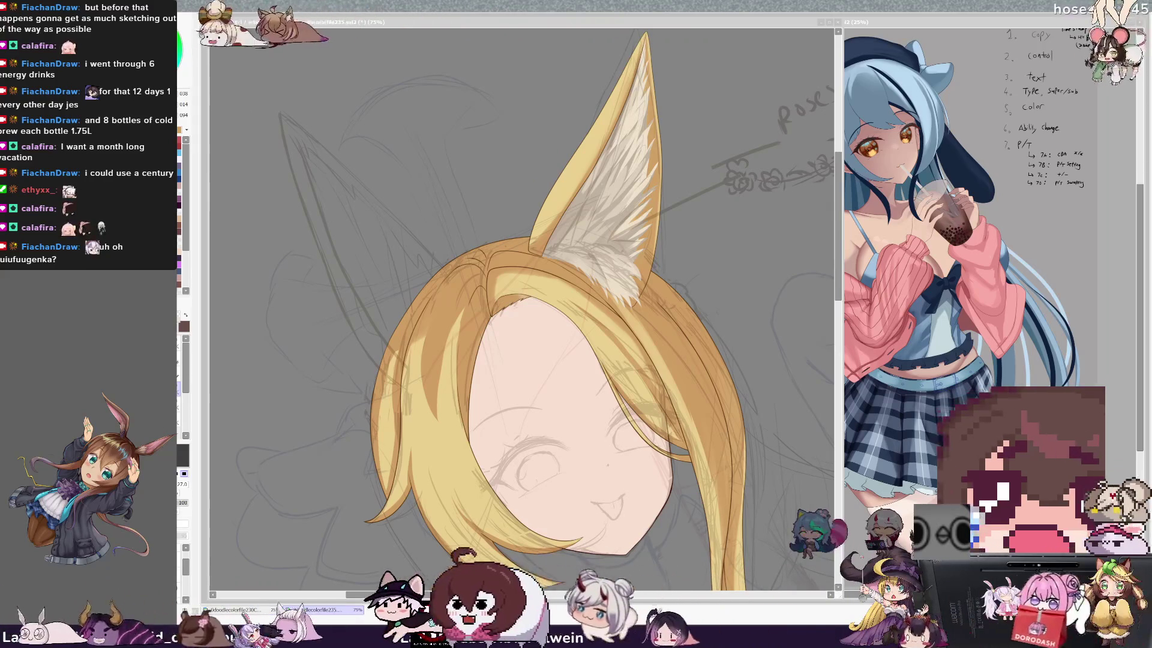
scroll(831, 152, up, 1)
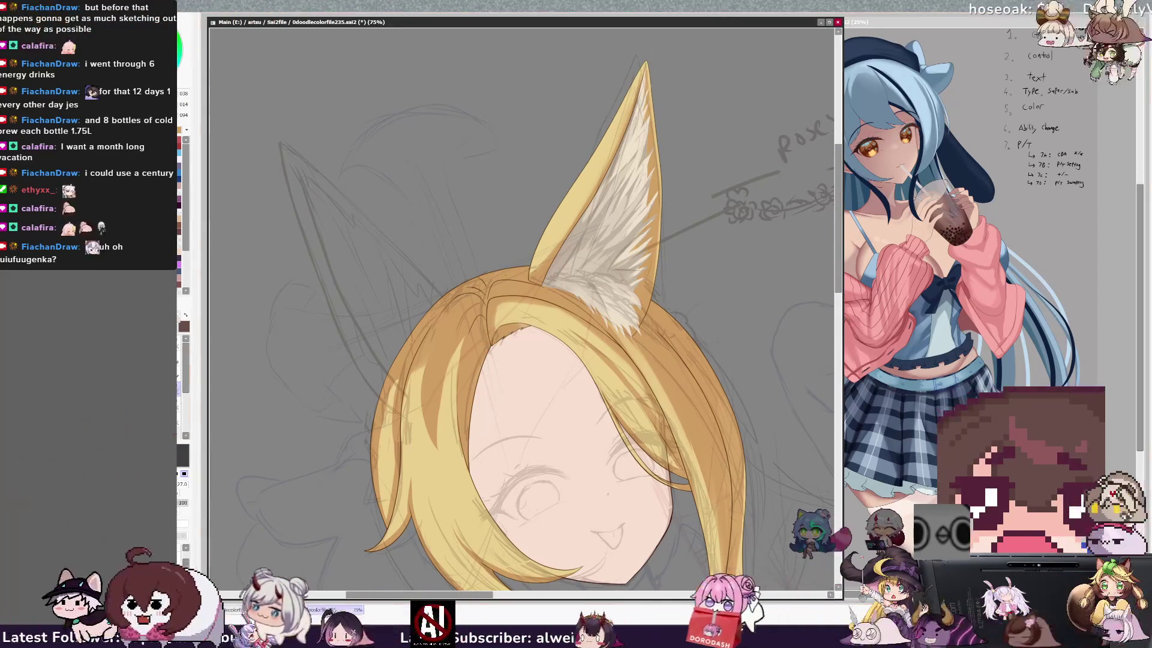
- Set the brush size to 5 and sample a lighter shade of the ear colour
key(ctrl+alt)
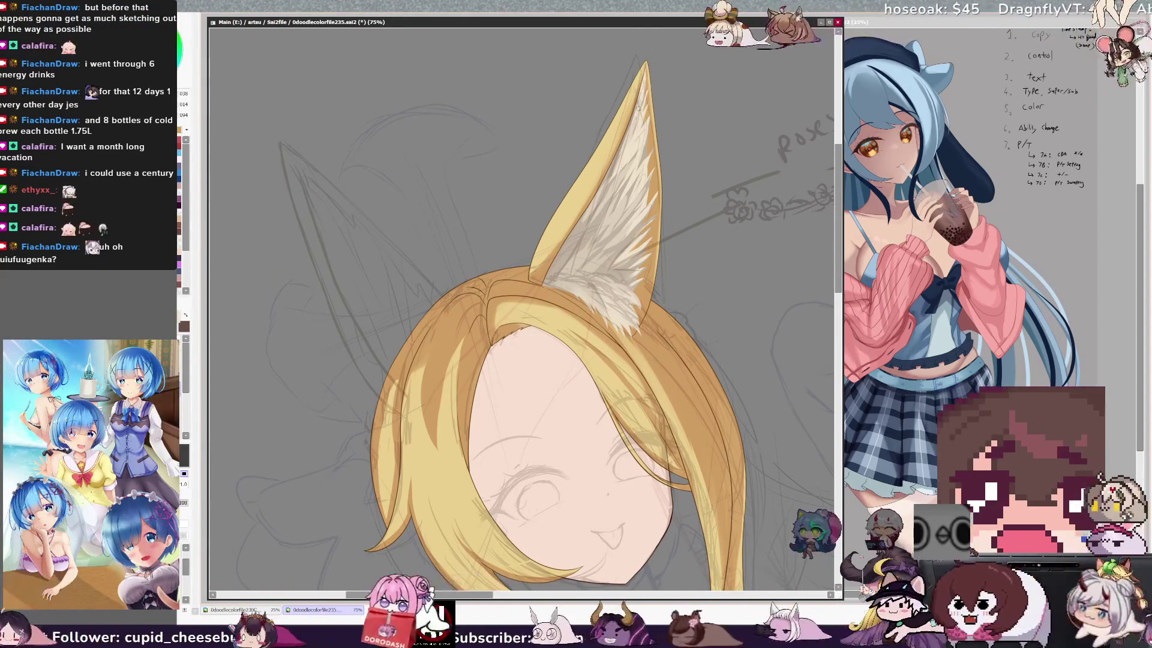
drag(618, 168, 630, 155)
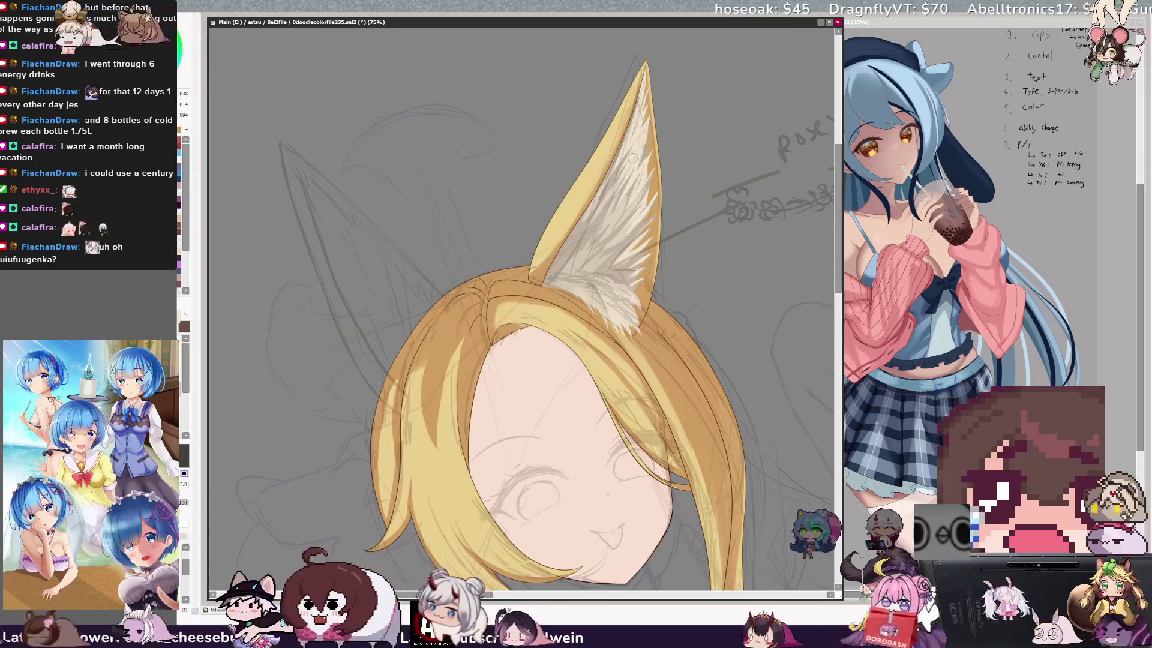
alt+click(655, 136)
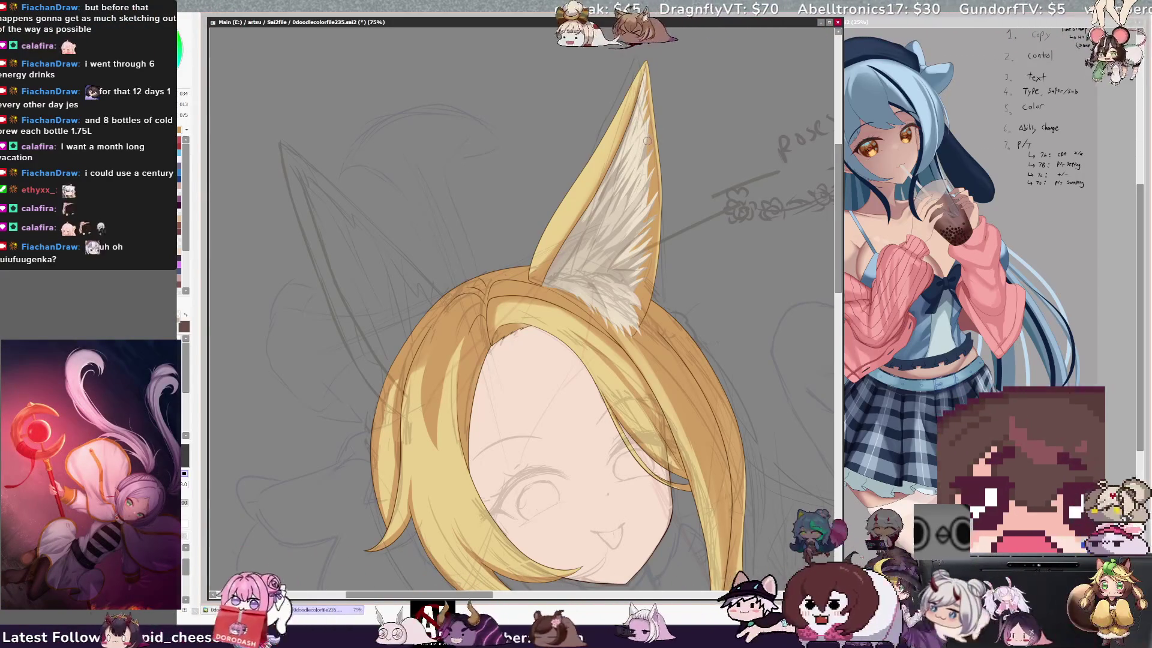
alt+click(608, 195)
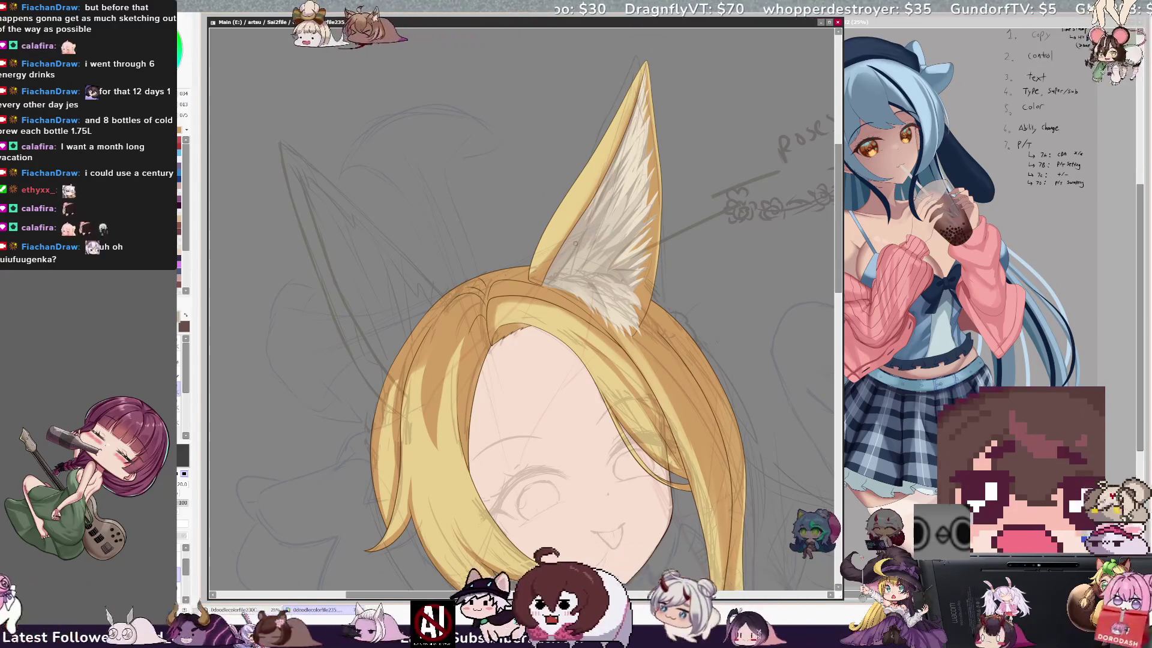
- Switch back to the size 20 brush and paint a fur stroke at the ear base
key(e)
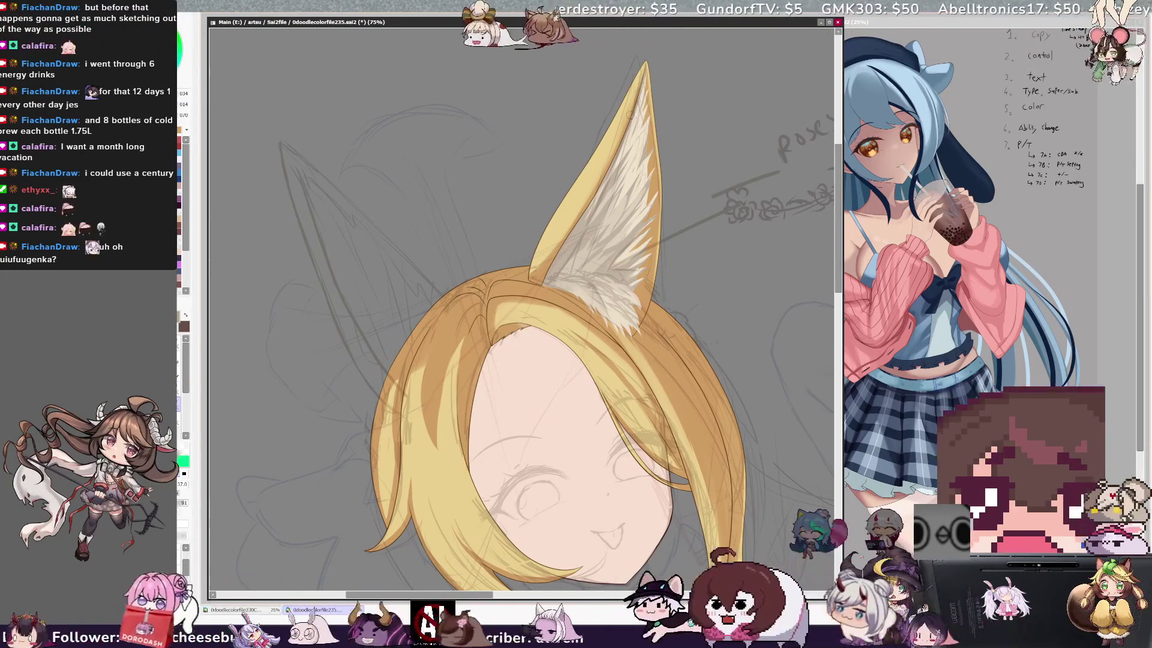
key(bracketright)
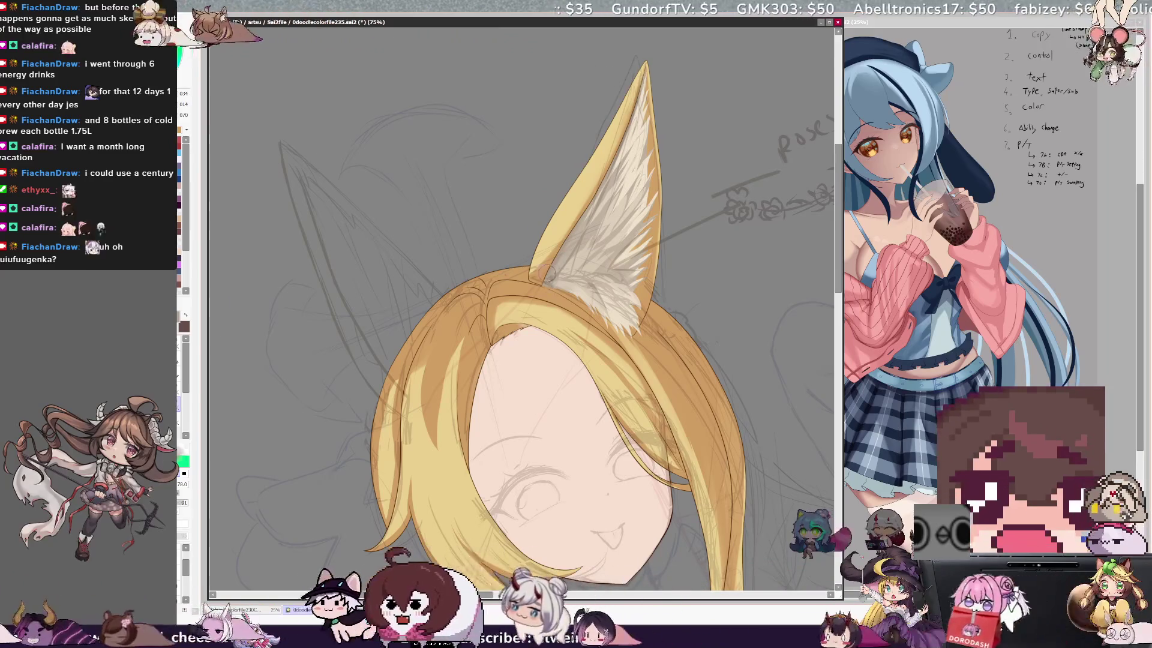
key(n)
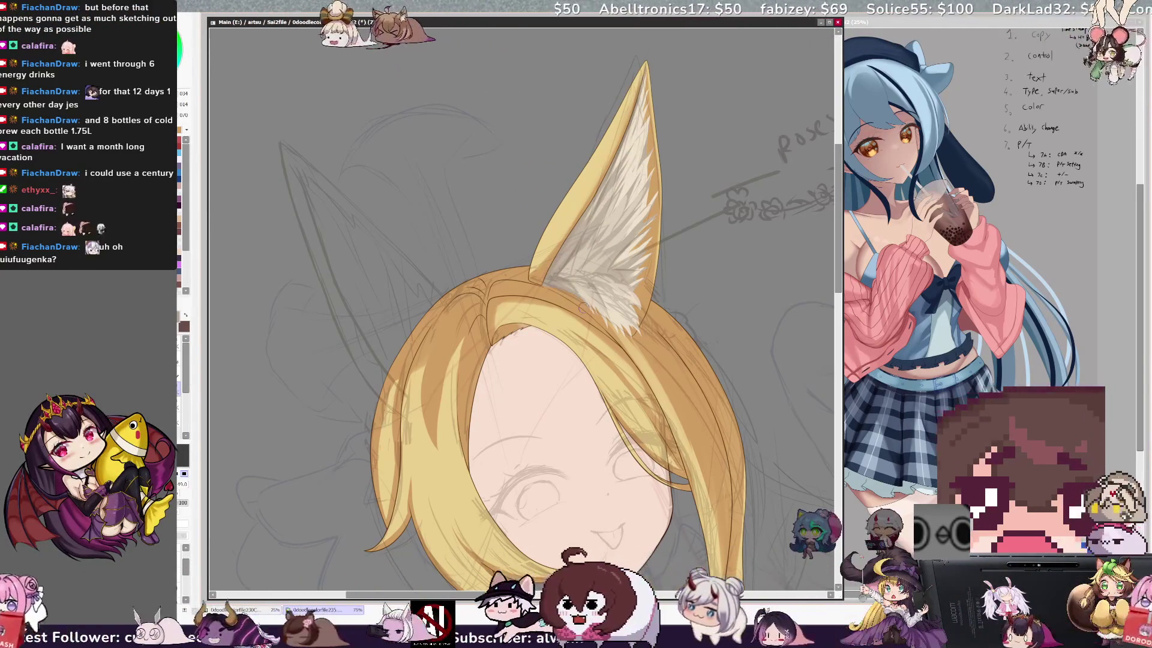
drag(558, 285, 589, 274)
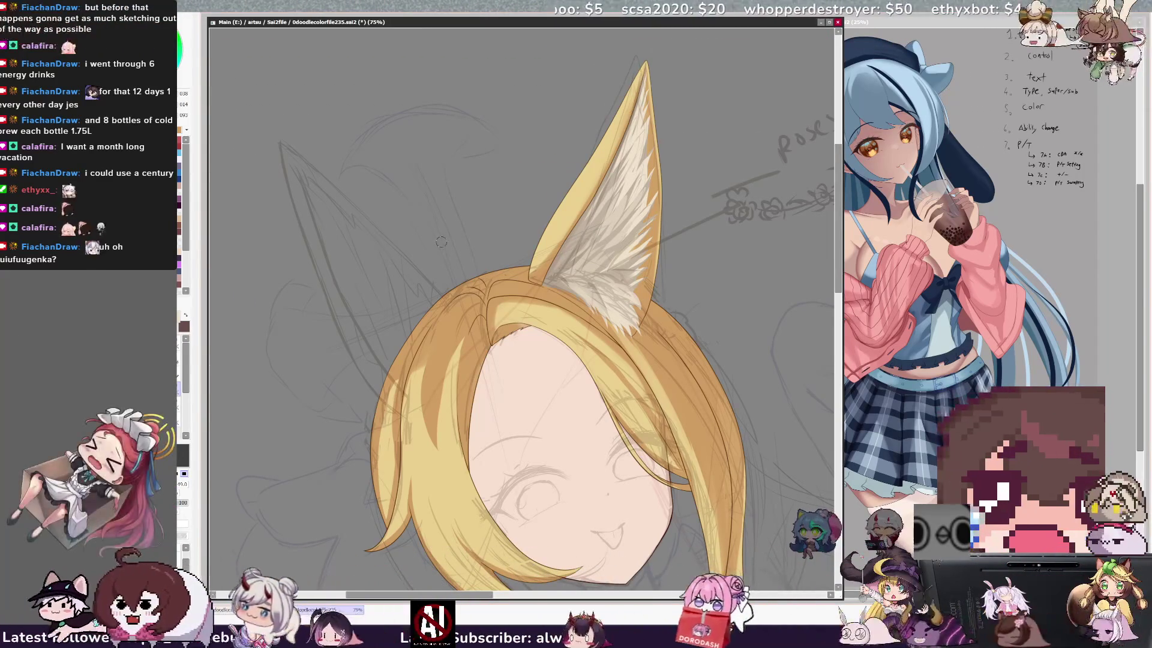
- Zoom out to 70.7%, turn the canvas slightly clockwise and centre the head and side lock
scroll(441, 242, down, 2)
scroll(480, 324, up, 1)
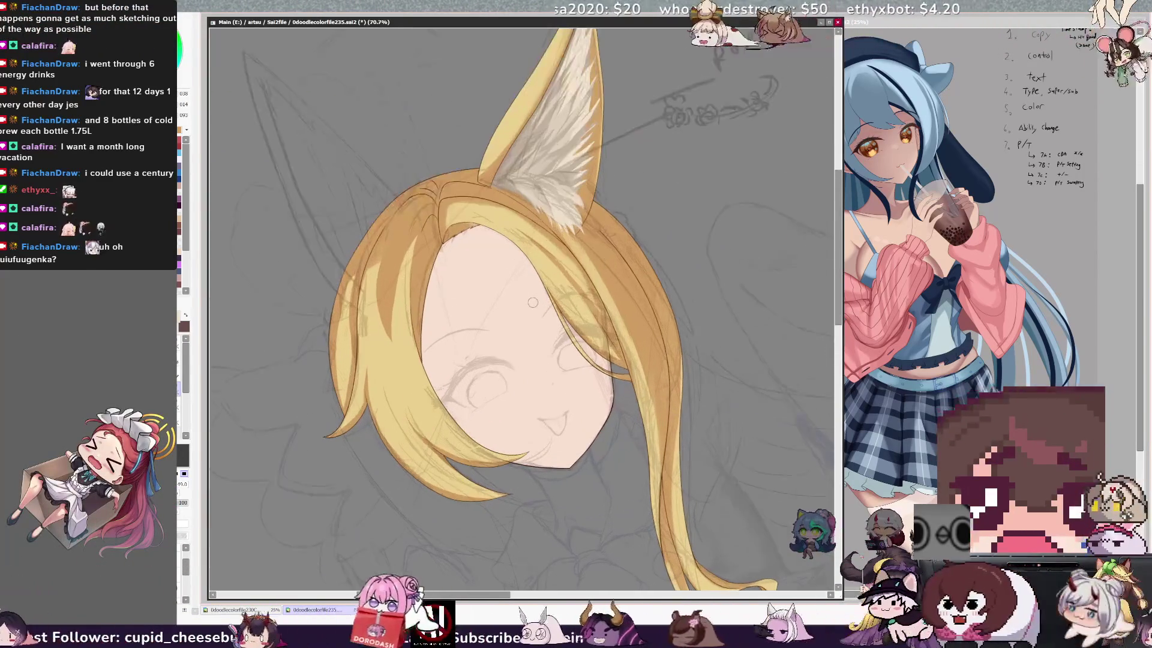
scroll(537, 439, down, 1)
scroll(552, 118, up, 1)
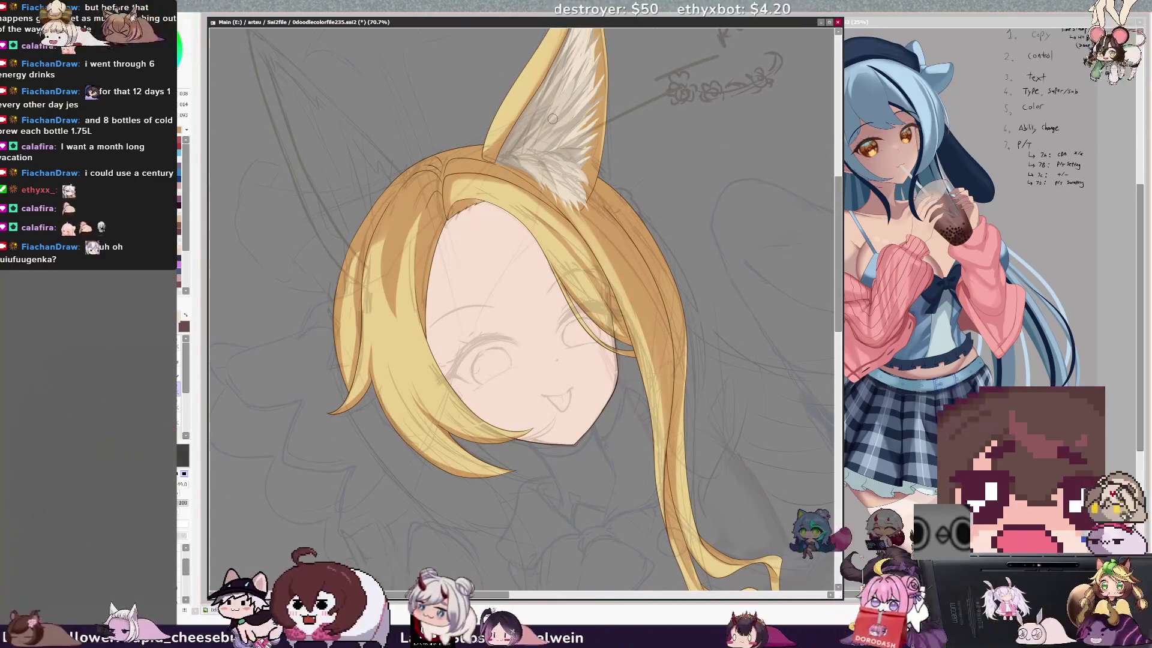
key(End)
key(End)
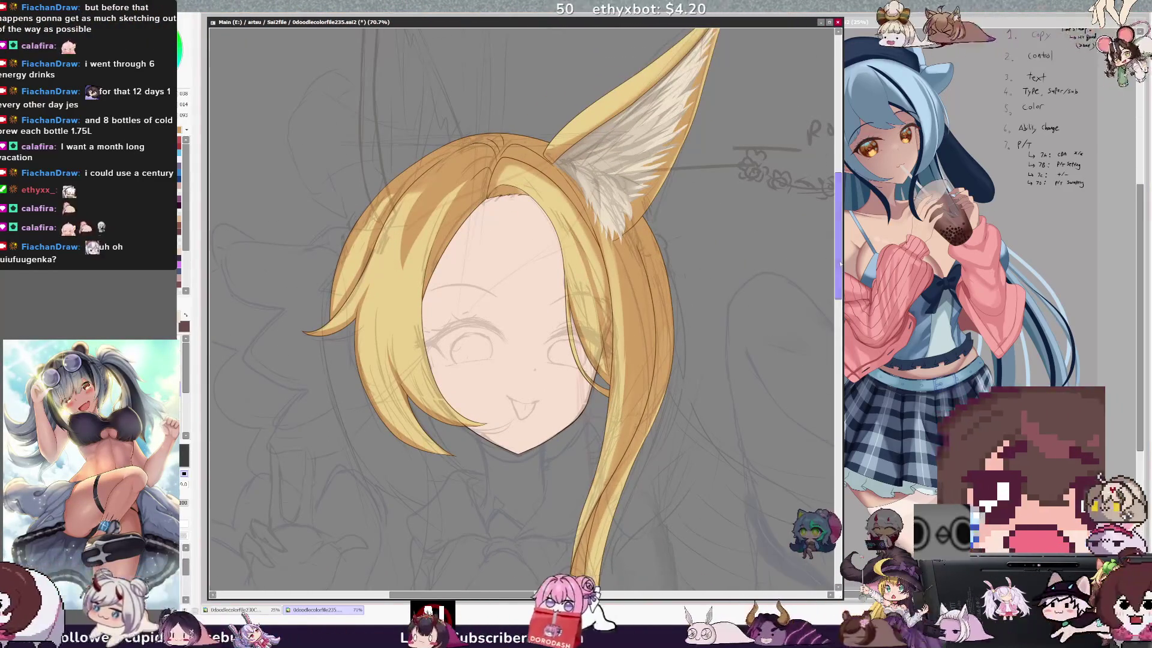
scroll(522, 300, up, 2)
scroll(522, 288, up, 4)
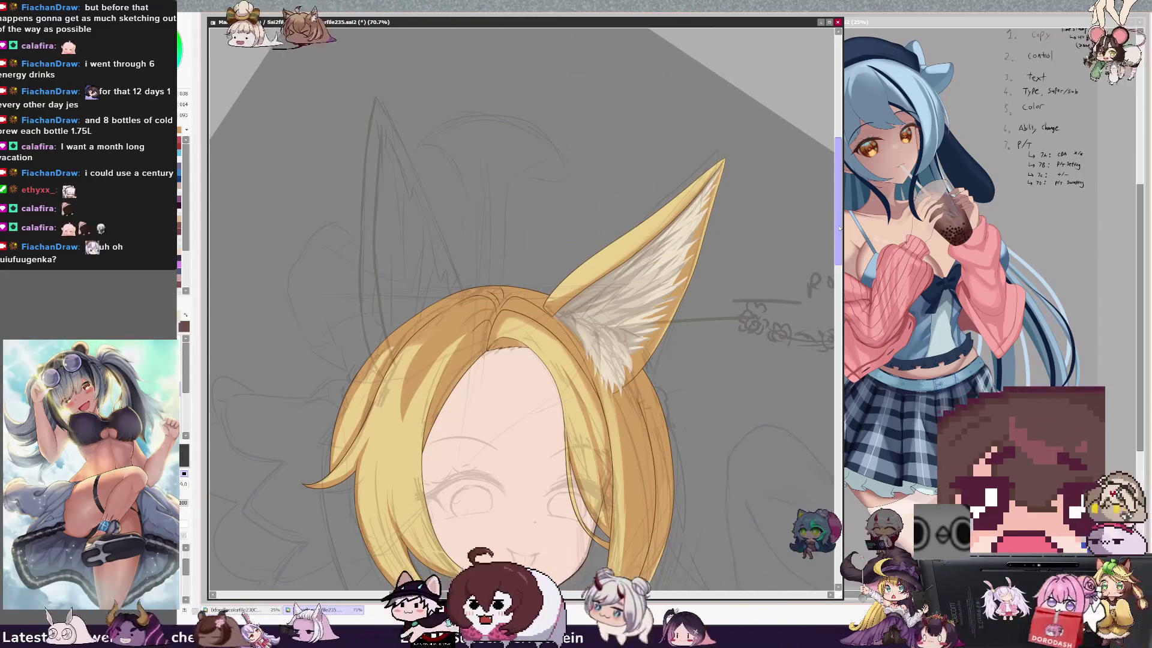
scroll(522, 299, down, 4)
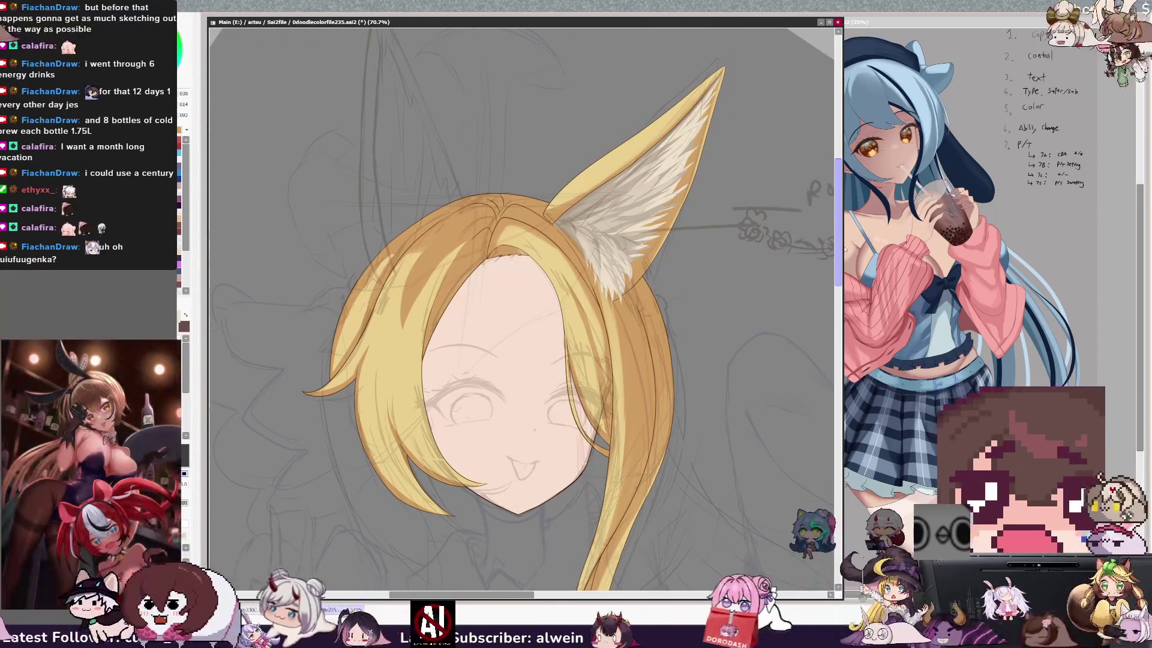
scroll(521, 300, down, 1)
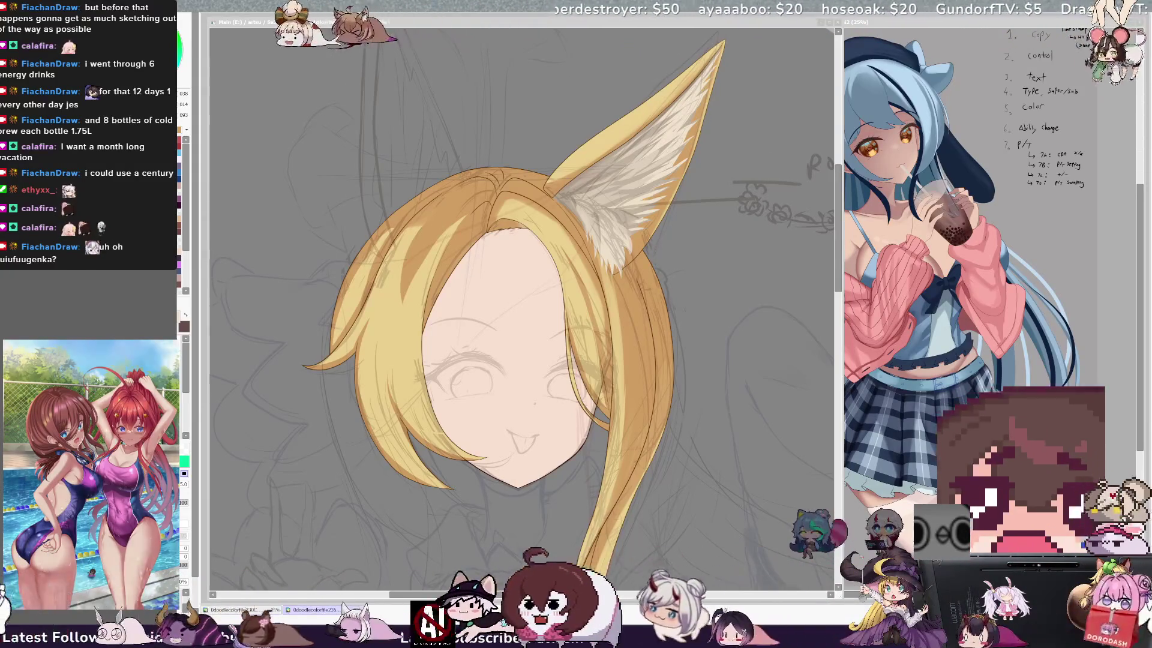
key(alt+Tab)
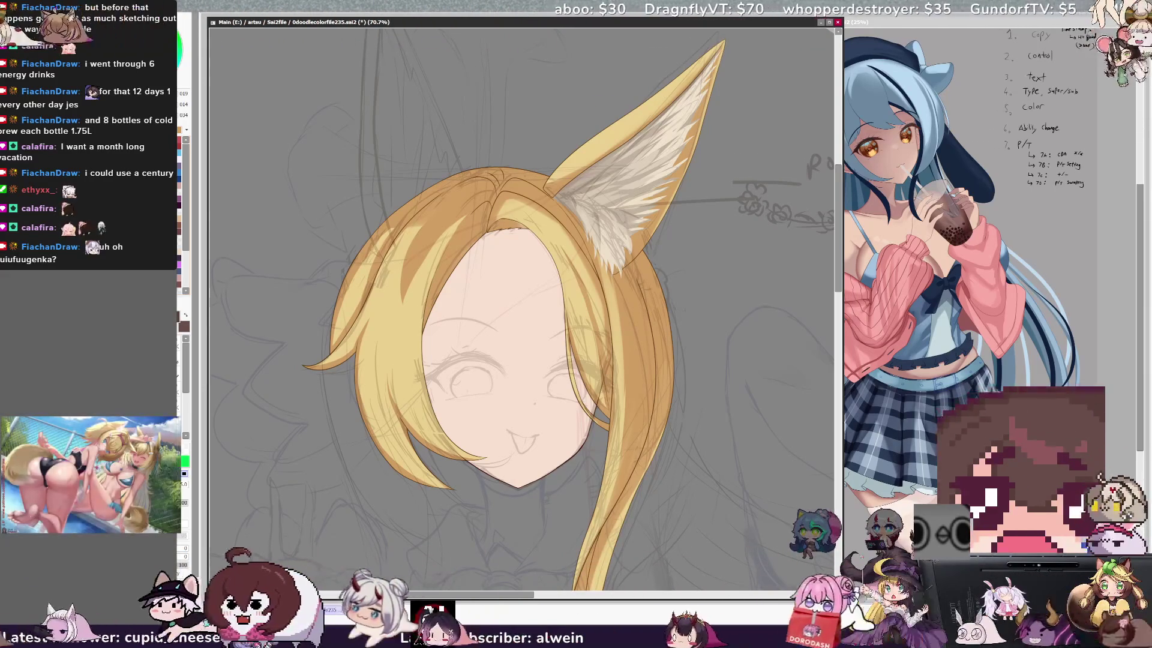
- Ink a dark neck line down from the chin, then zoom to 100% on the neck
drag(836, 212, 841, 258)
key(End)
key(End)
key(End)
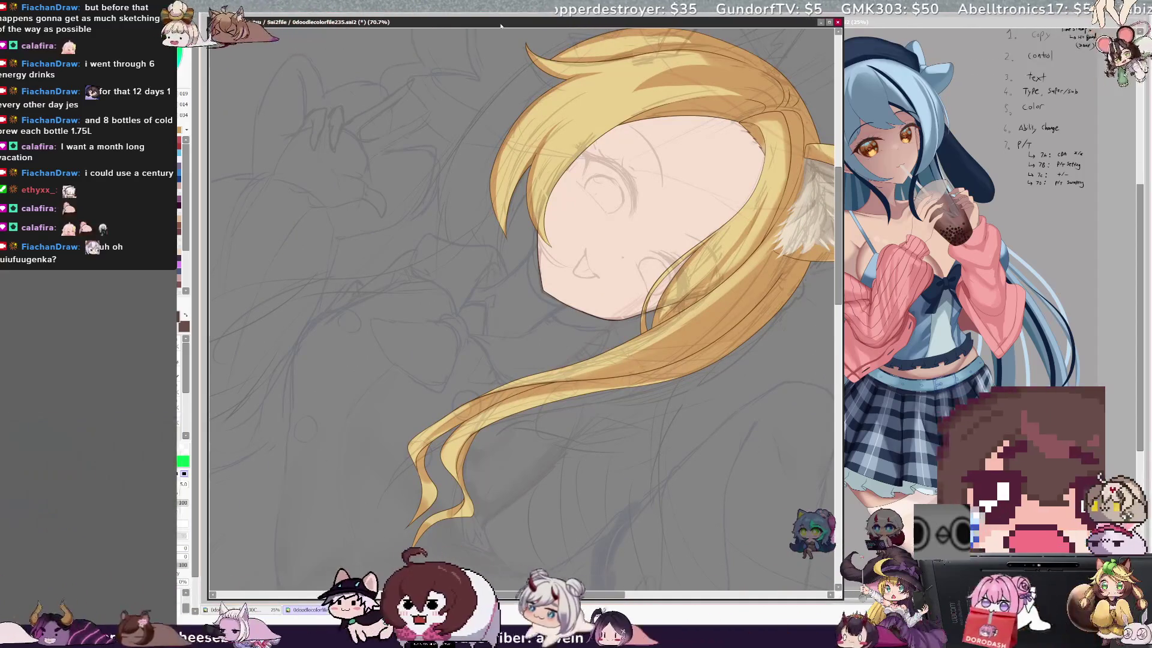
key(Home)
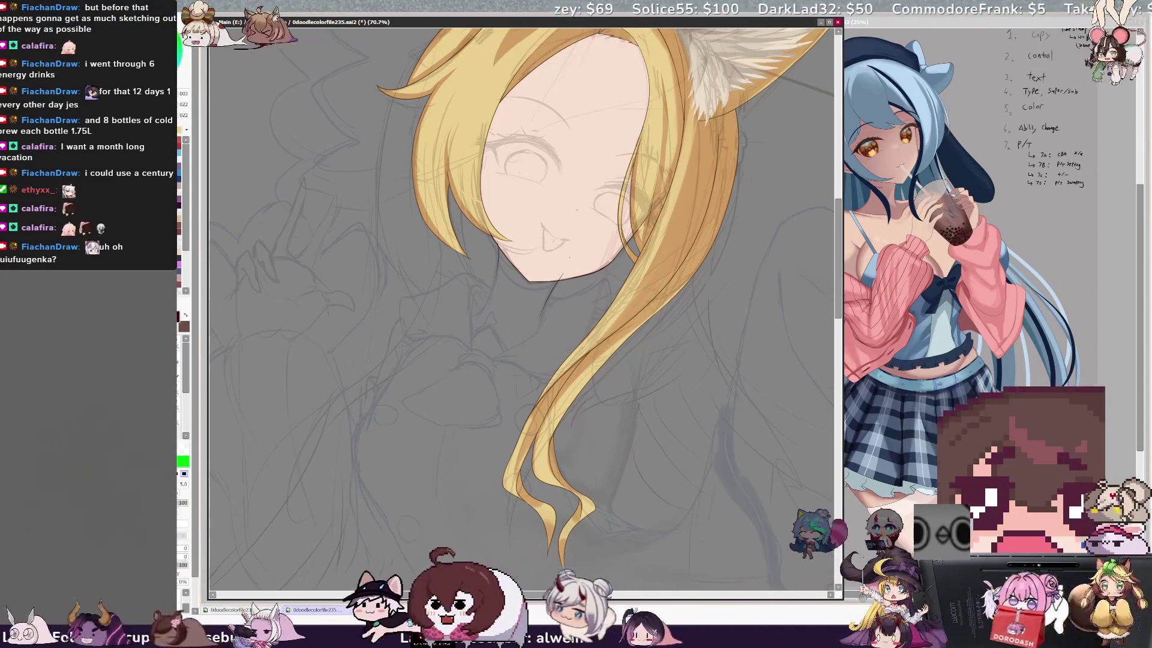
drag(556, 284, 543, 319)
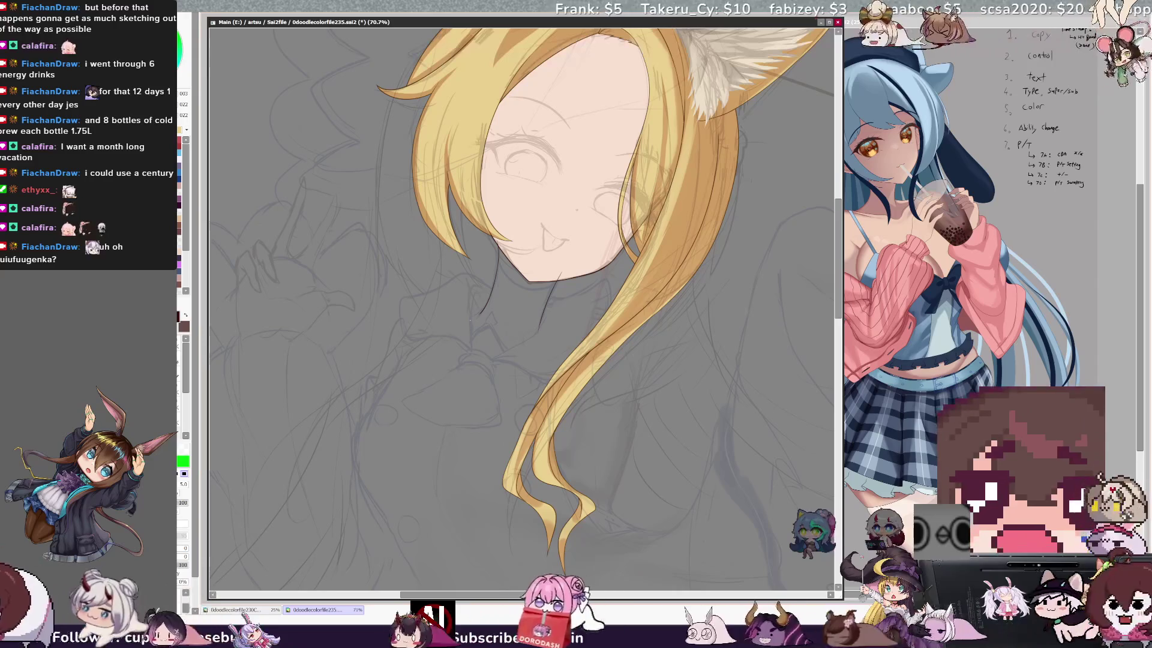
key(e)
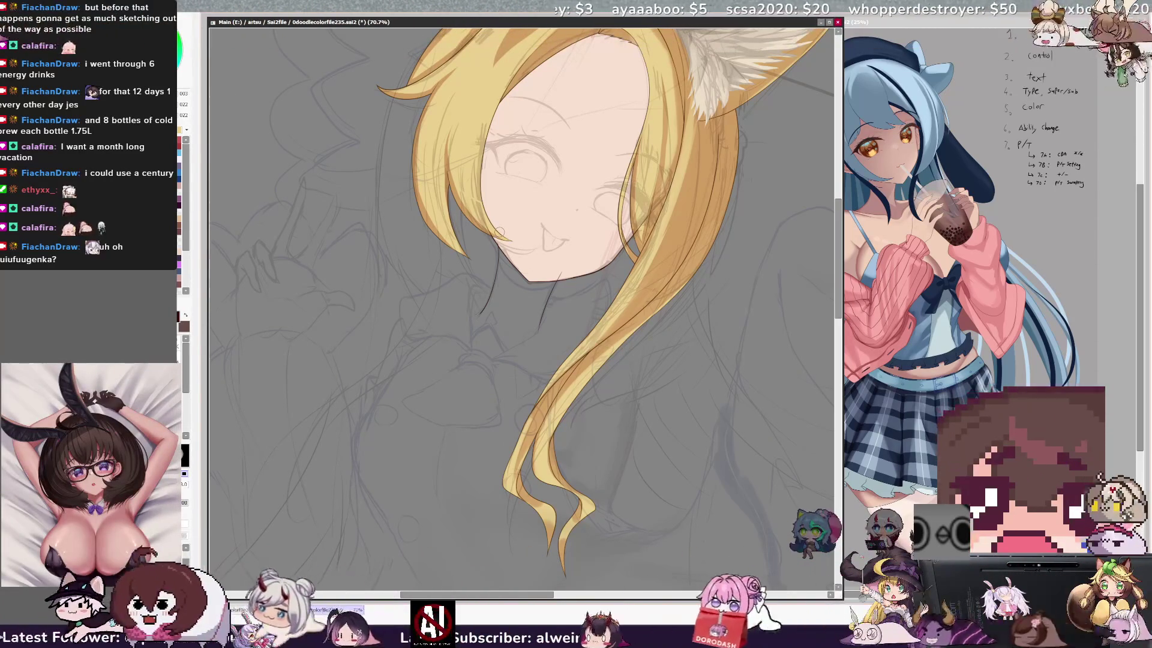
key(ctrl+plus)
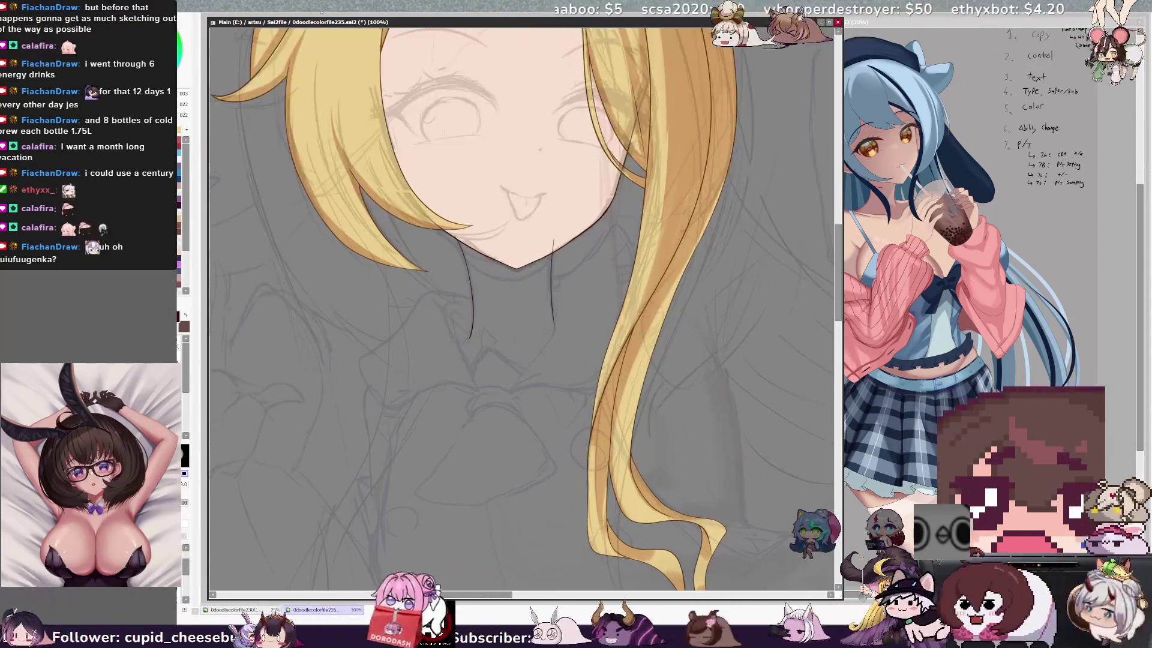
- Erase the top of the neck line at 150%, set the inking brush to 48, and zoom out to 50%
key(ctrl+plus)
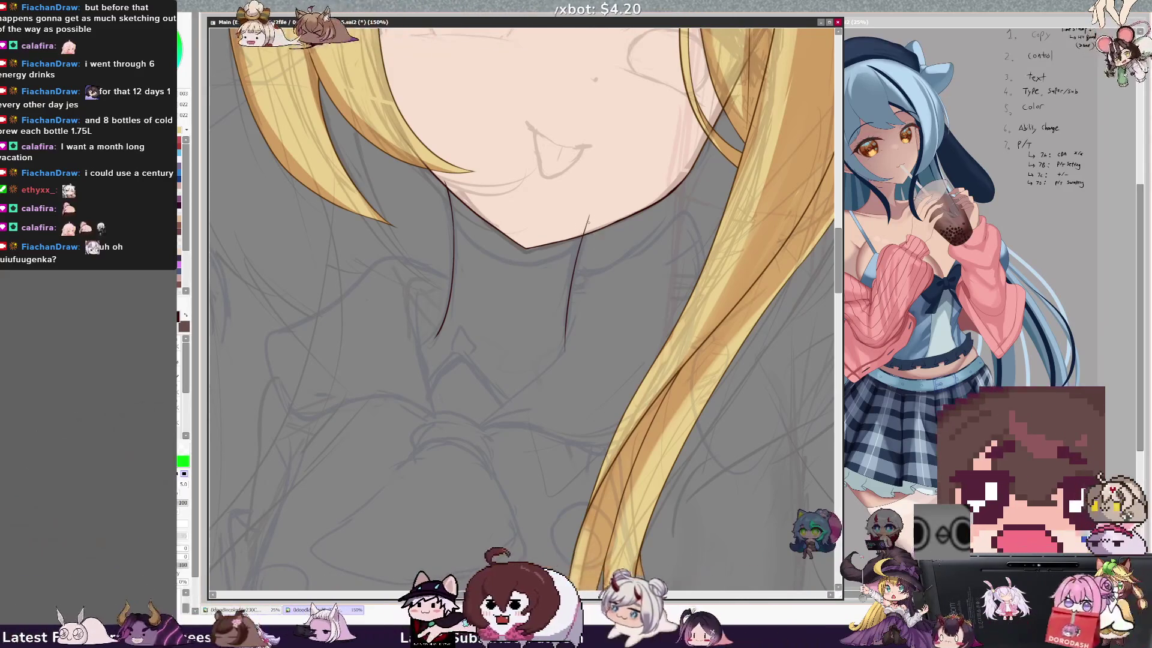
drag(591, 214, 579, 252)
key(n)
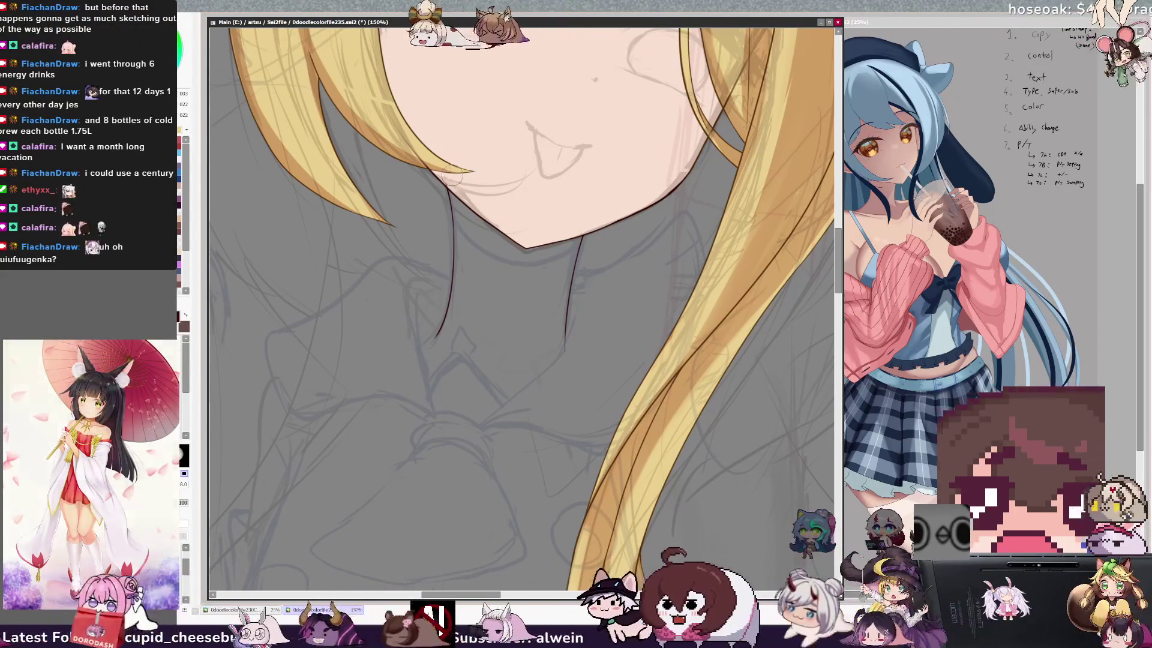
drag(456, 178, 467, 162)
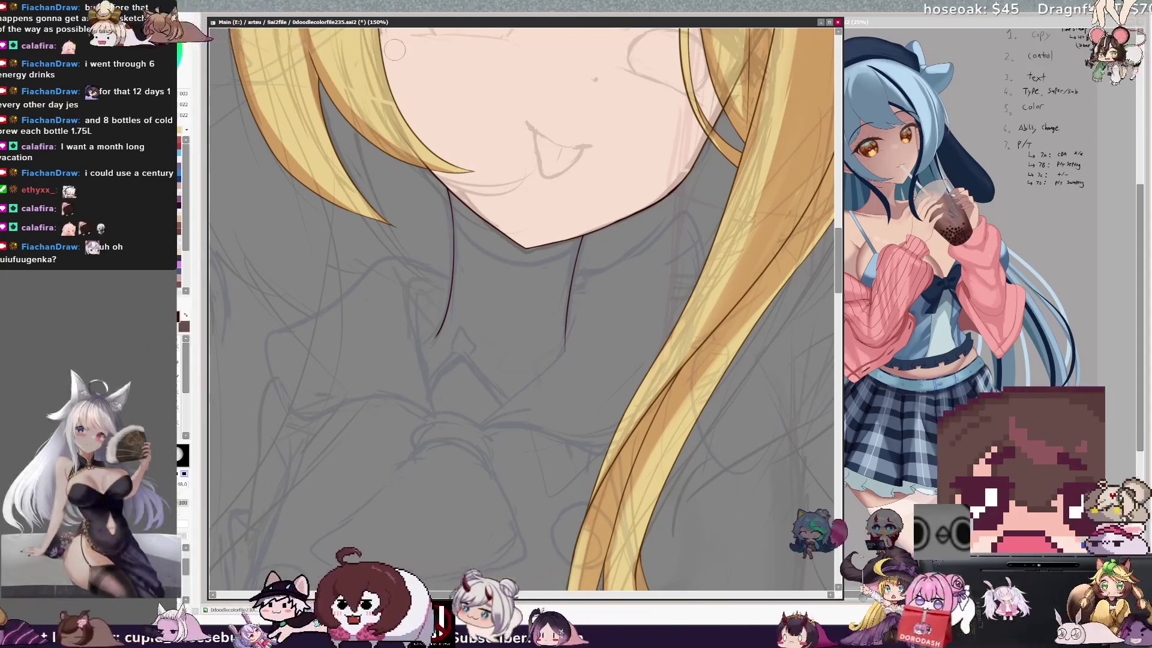
key(ctrl+minus)
key(ctrl+minus)
key(ctrl+minus)
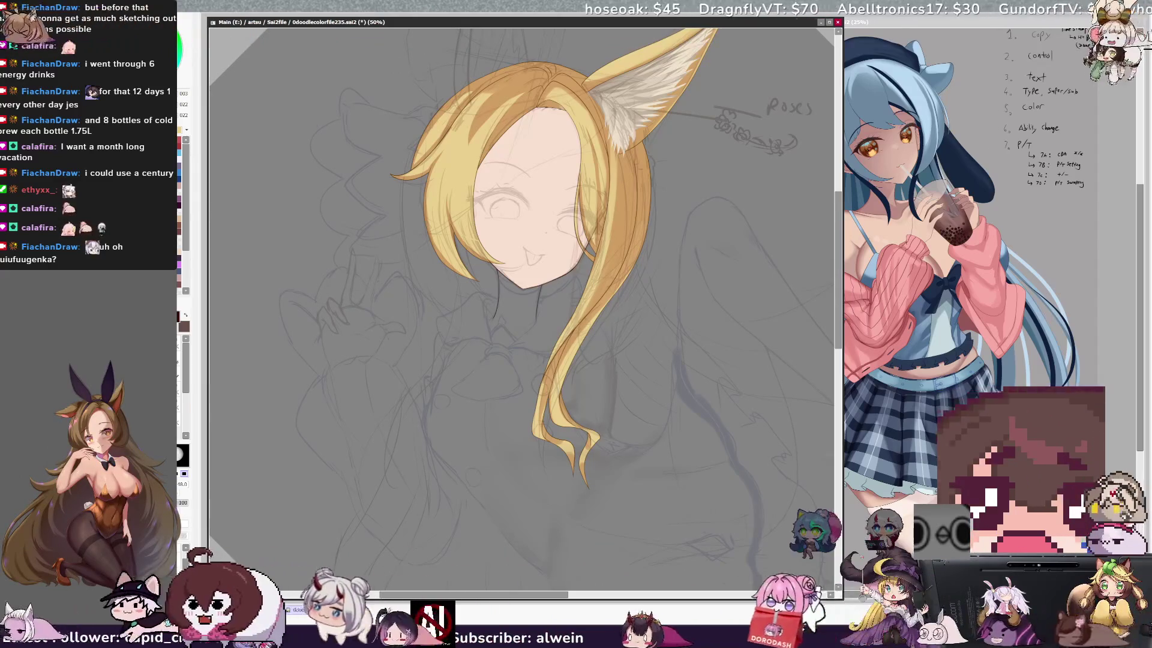
- Adjust the canvas rotation and zoom, ending zoomed back in on the head
key(End)
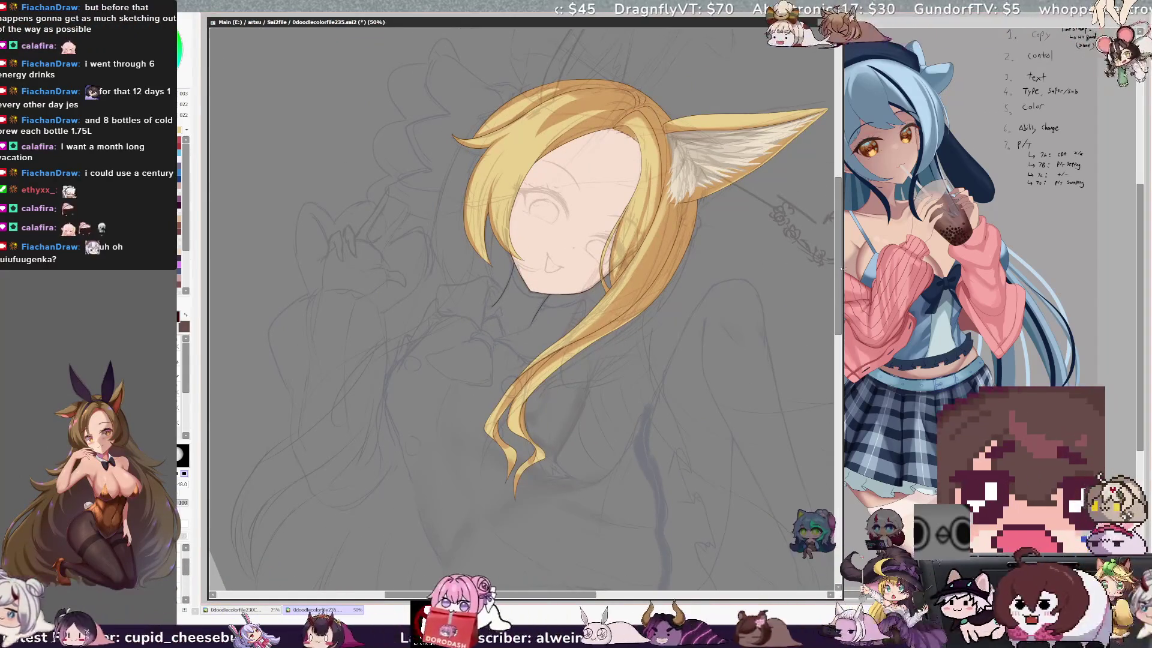
key(Delete)
key(End)
scroll(522, 300, down, 2)
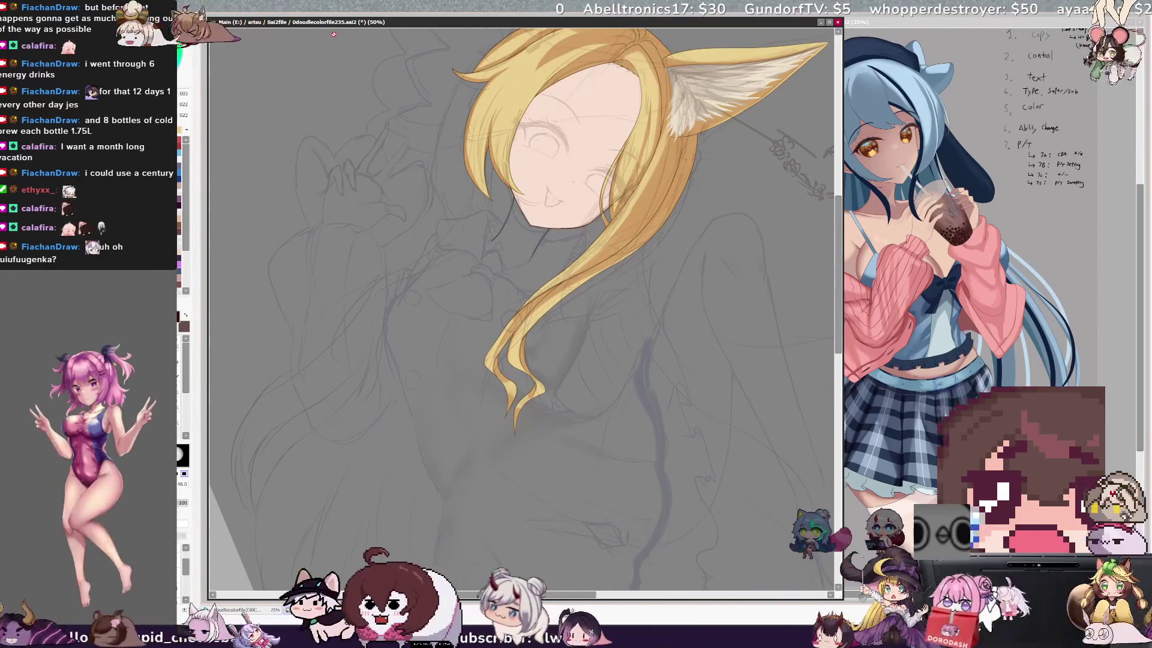
key(ctrl+minus)
key(Delete)
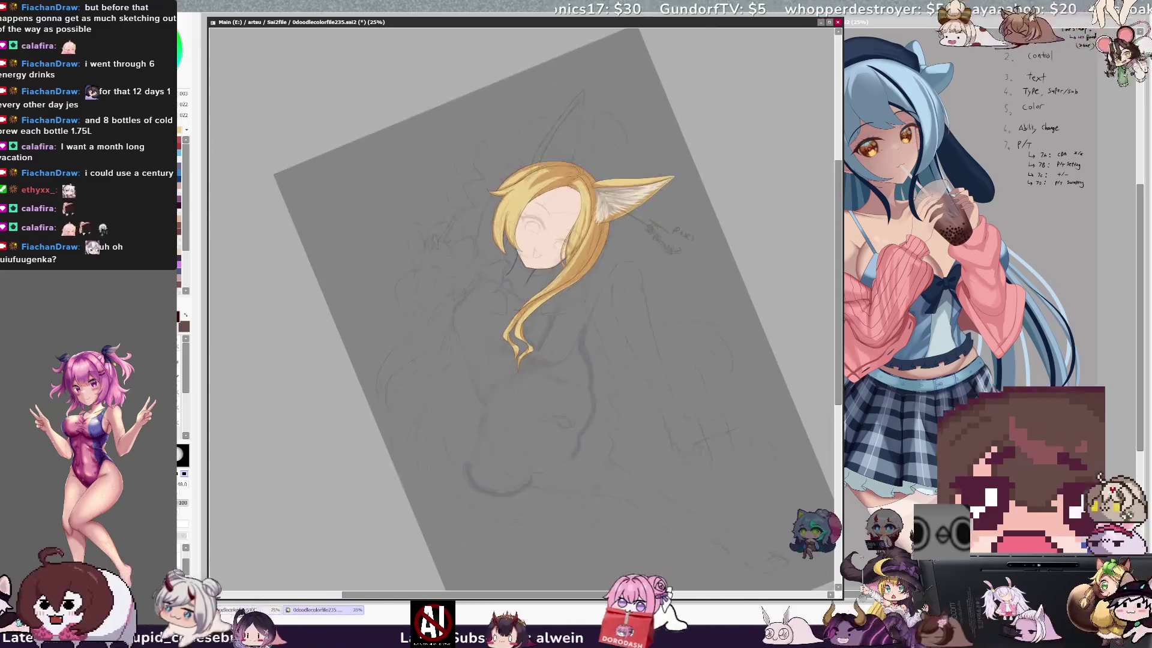
key(End)
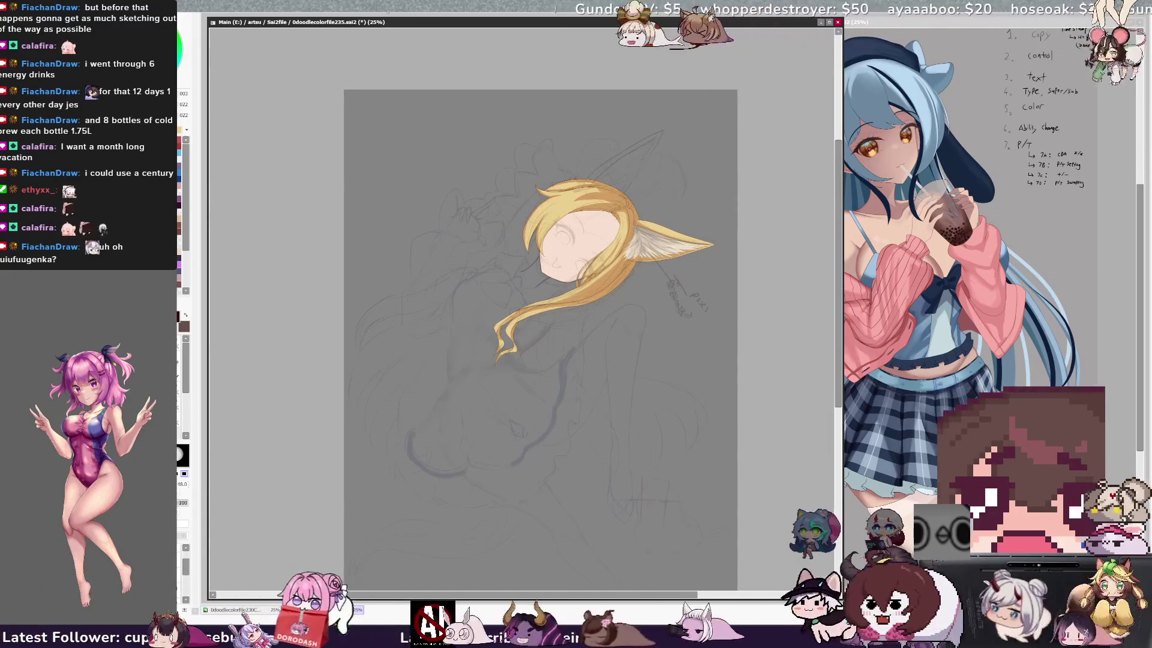
key(ctrl+plus)
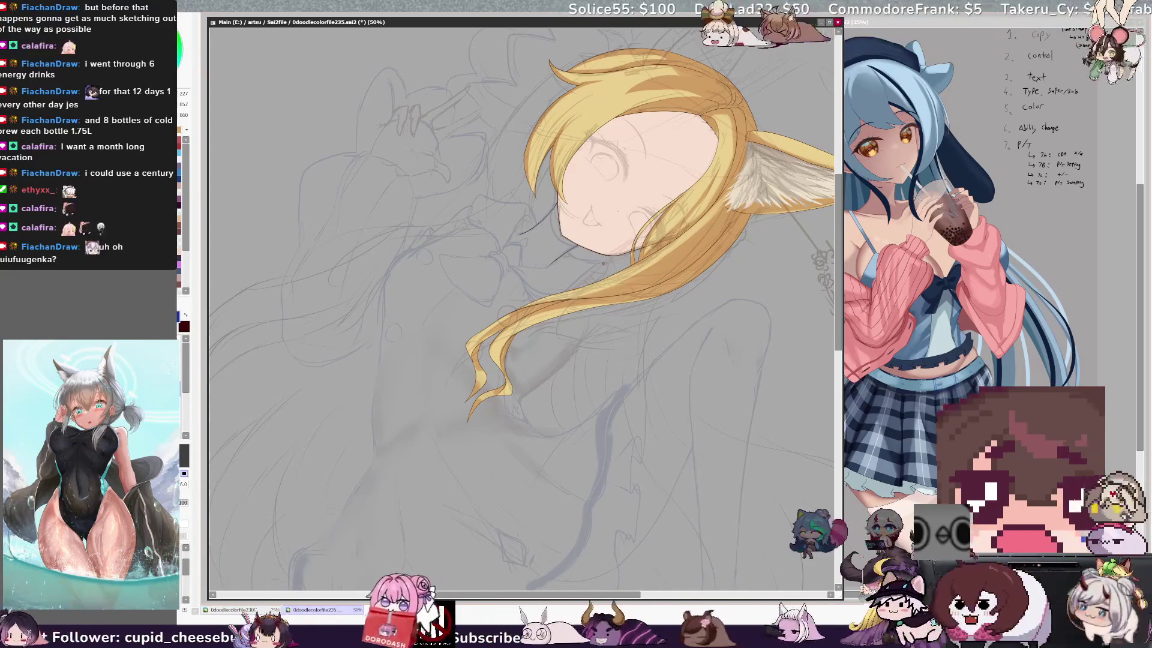
- Flip the canvas horizontally to check the head, flip it back, and zoom out to 25%
key(e)
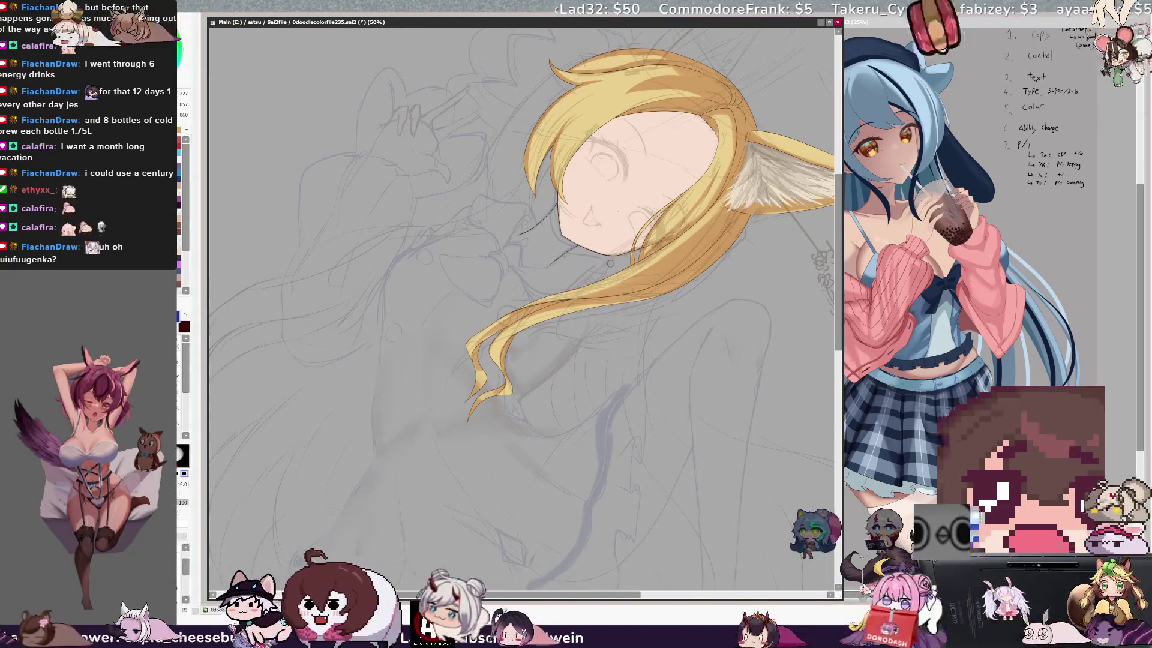
key(n)
key(e)
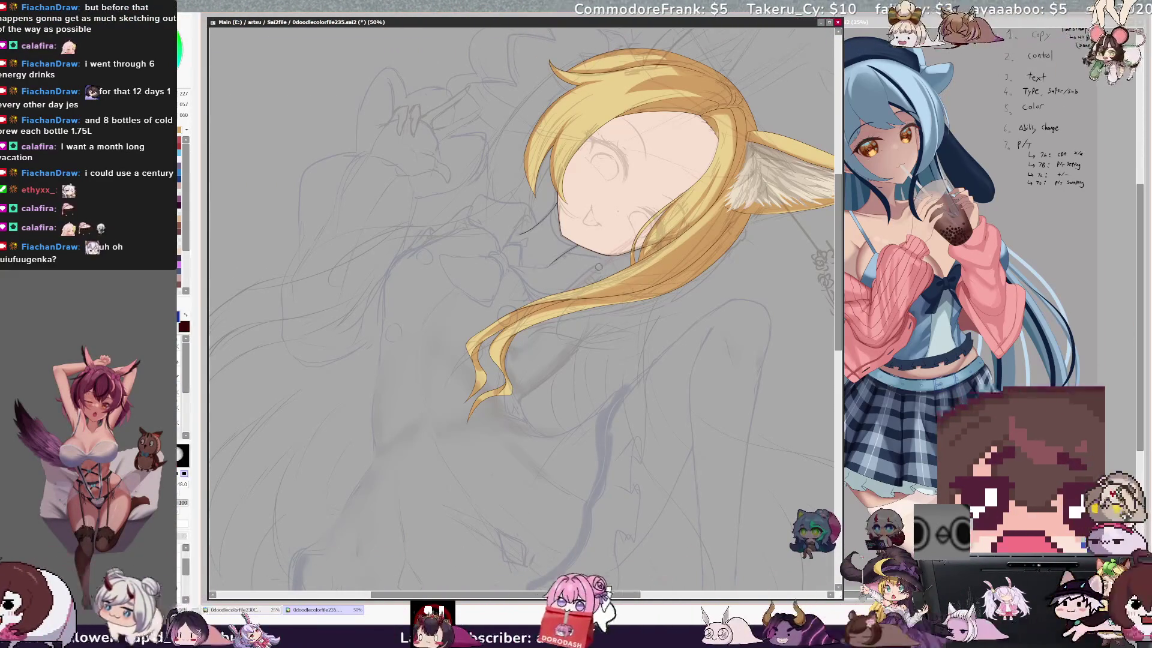
key(n)
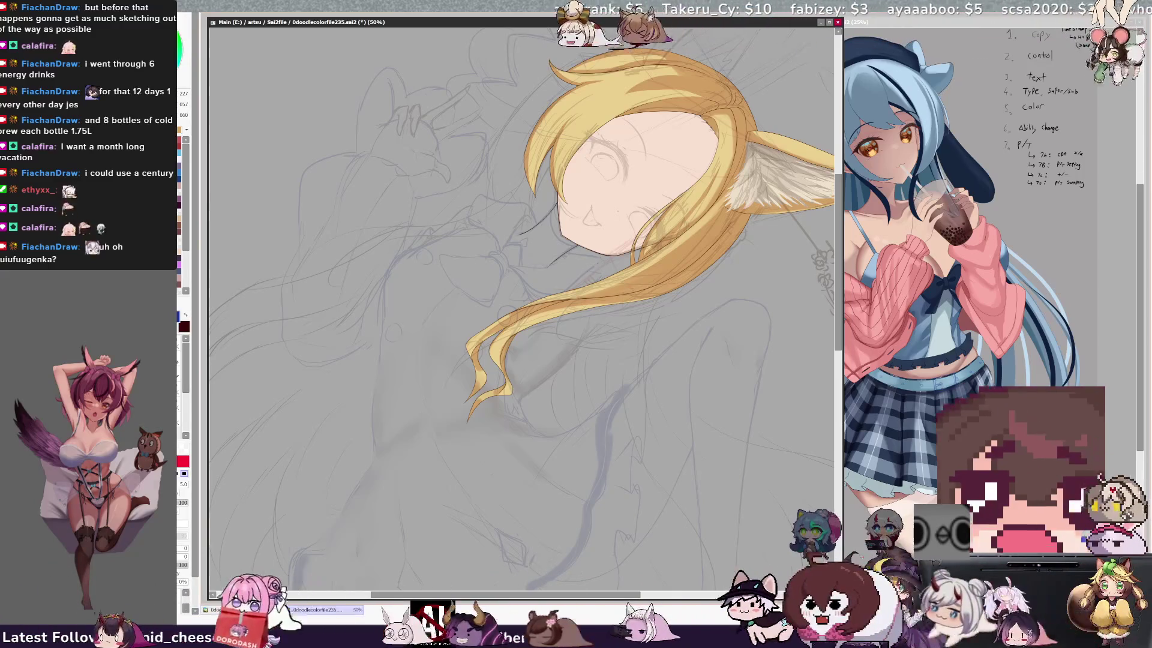
key(e)
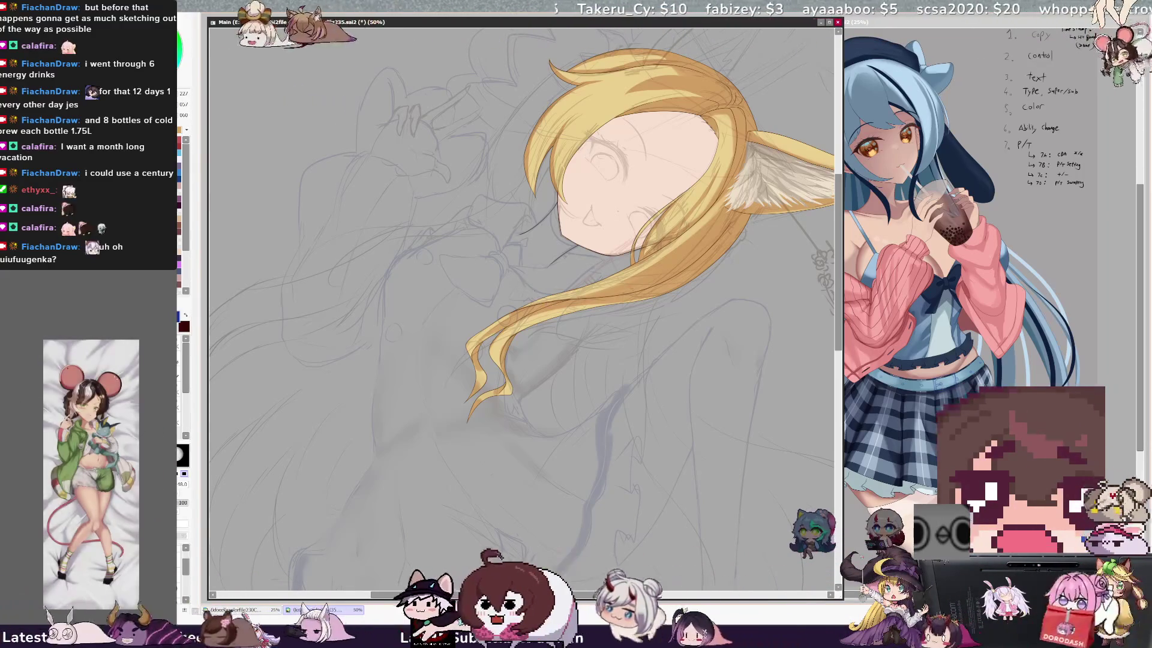
key(n)
key(h)
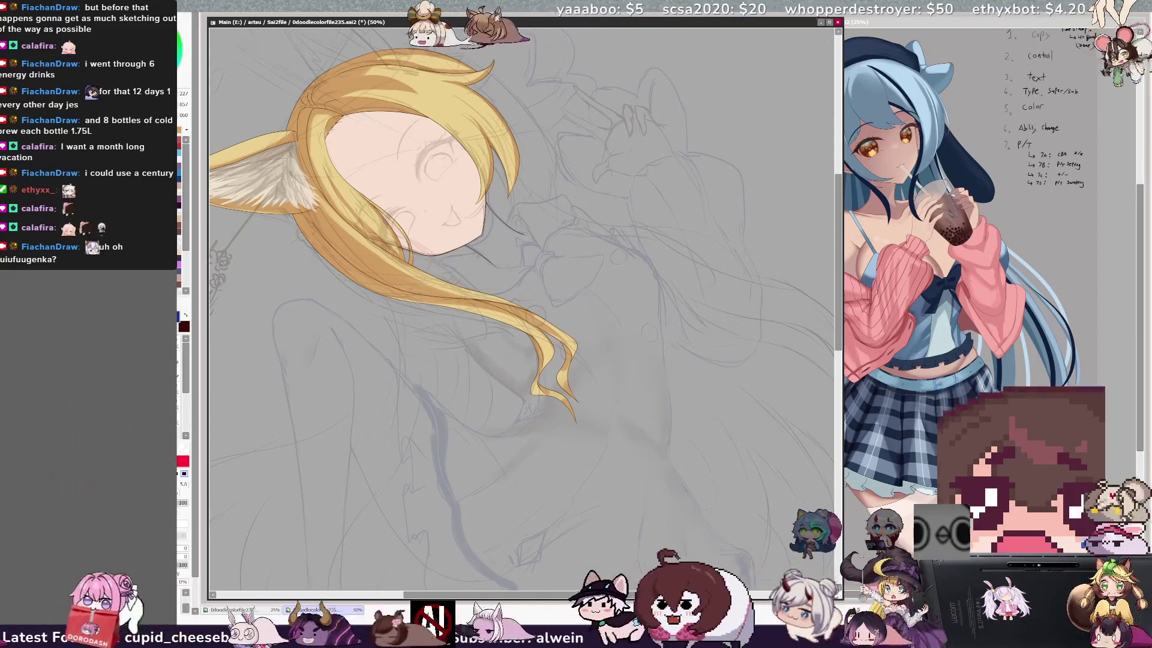
key(h)
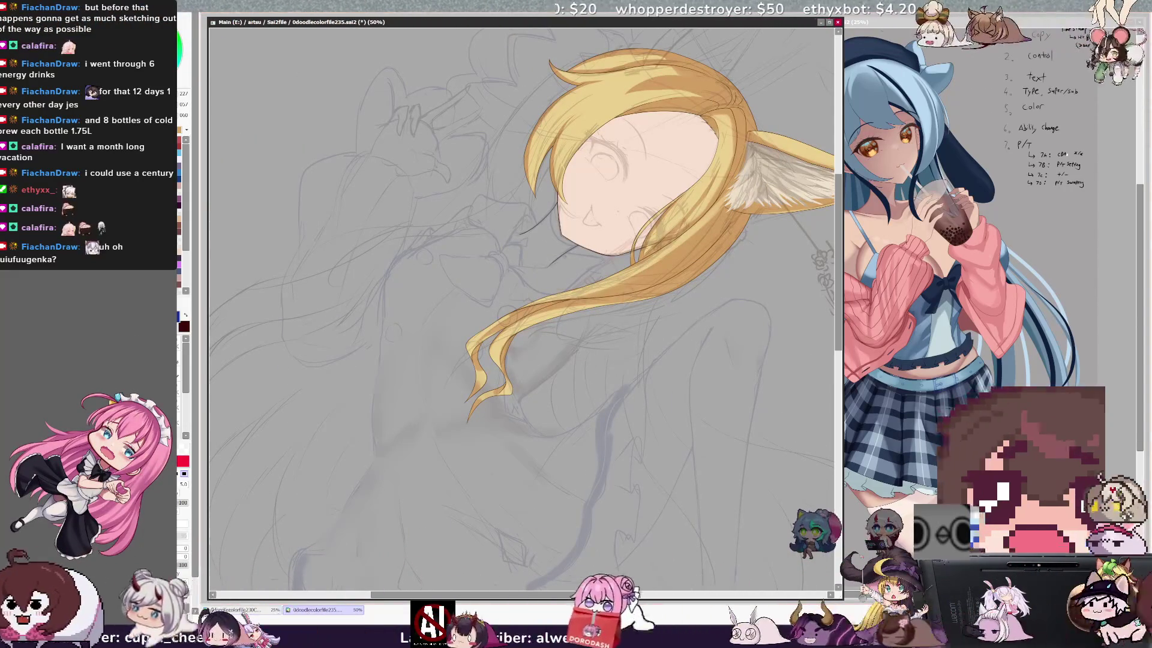
key(ctrl+minus)
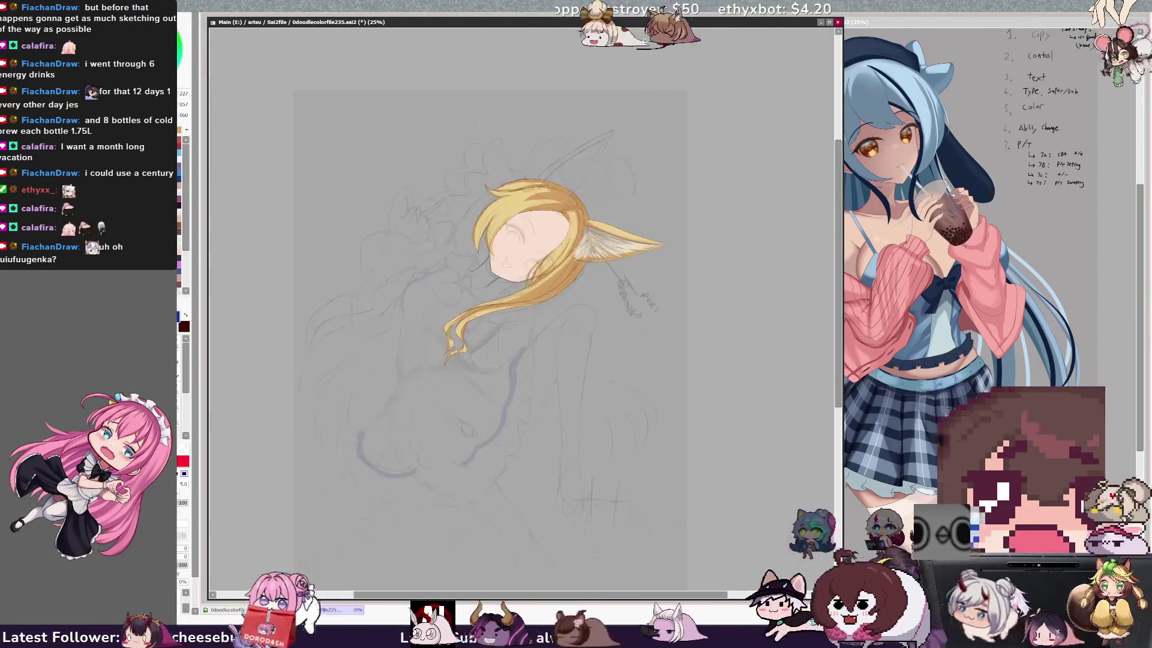
key(ctrl+minus)
key(ctrl+plus)
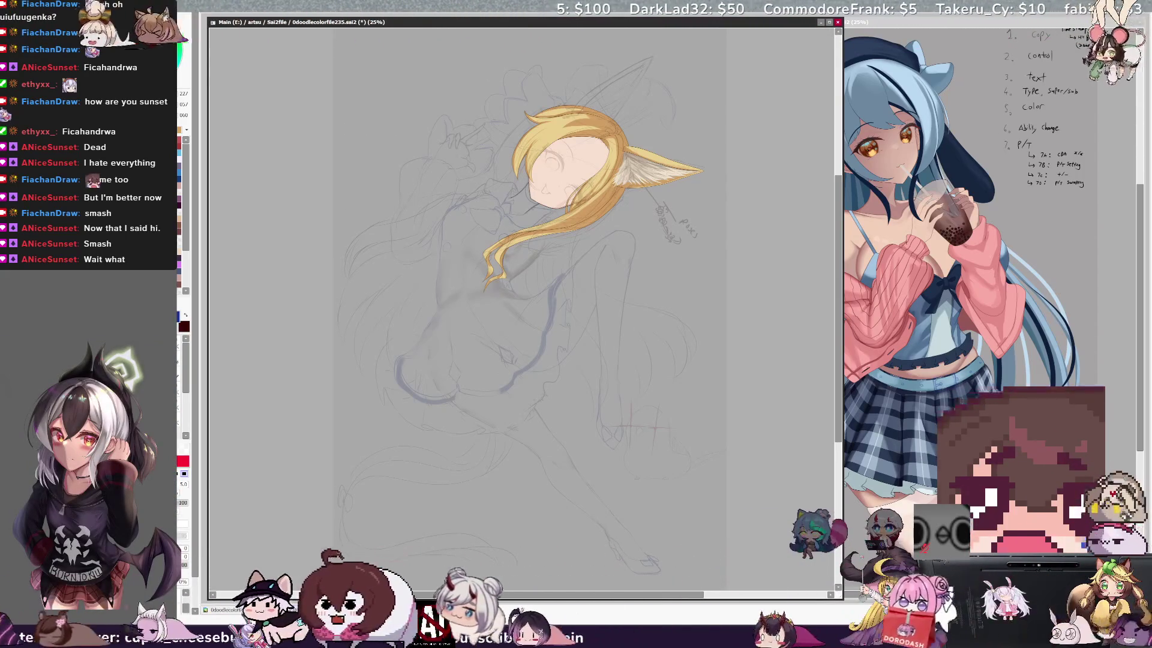
- Cycle through the eraser, large brush and pen, then rotate counter-clockwise and zoom to 50%
key(e)
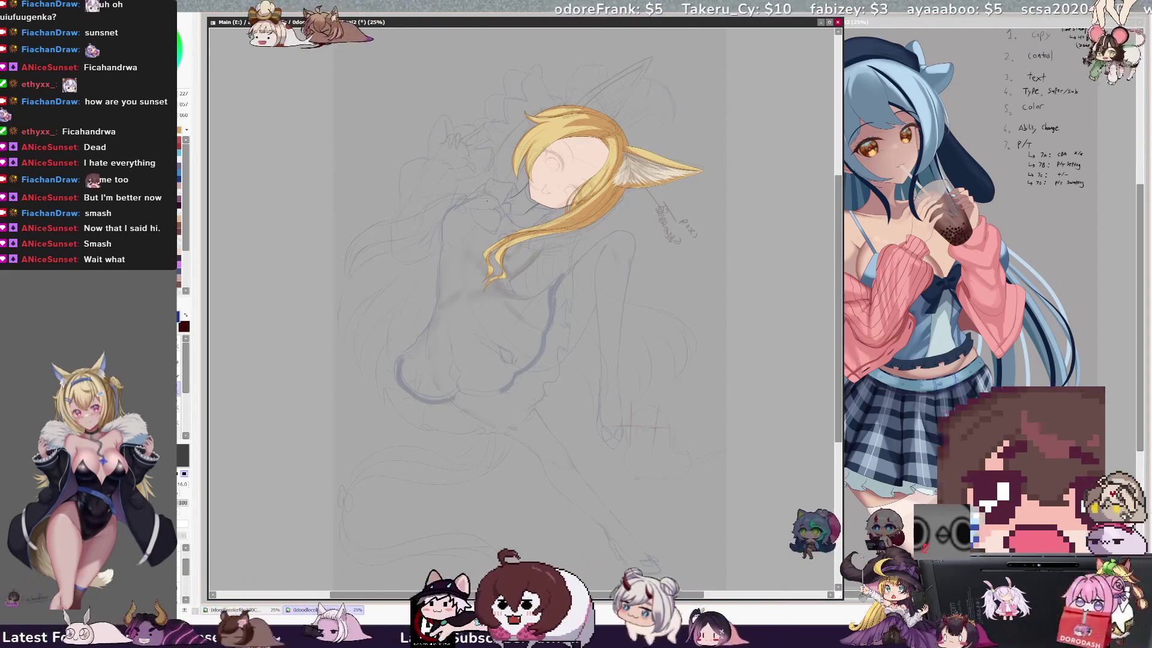
key(b)
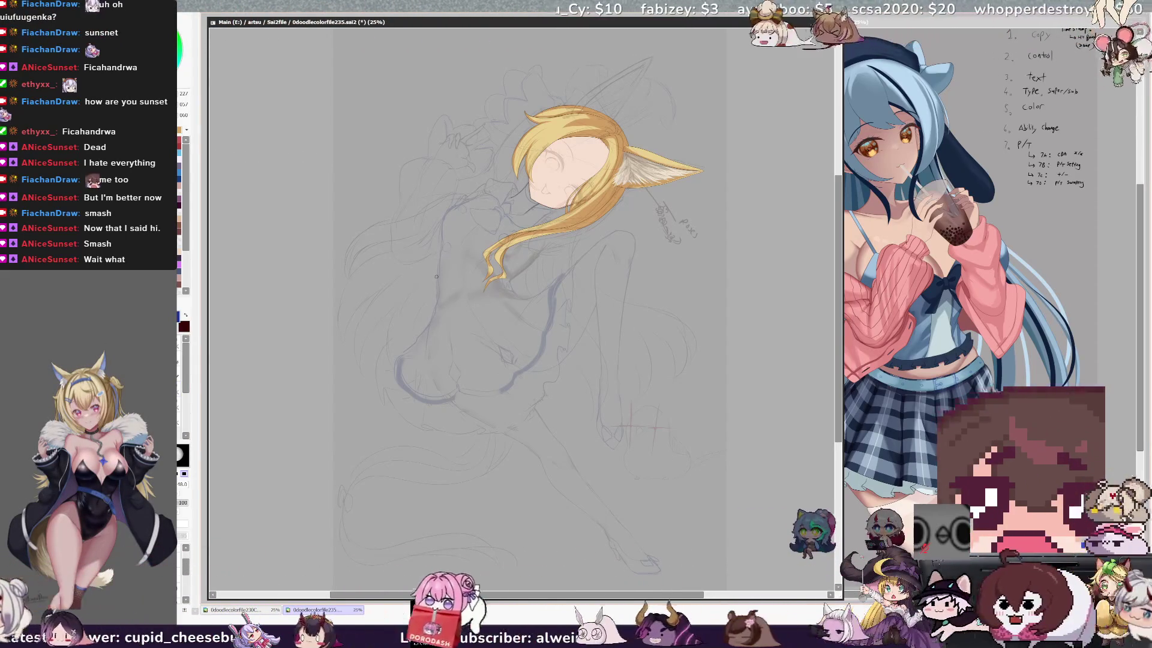
key(e)
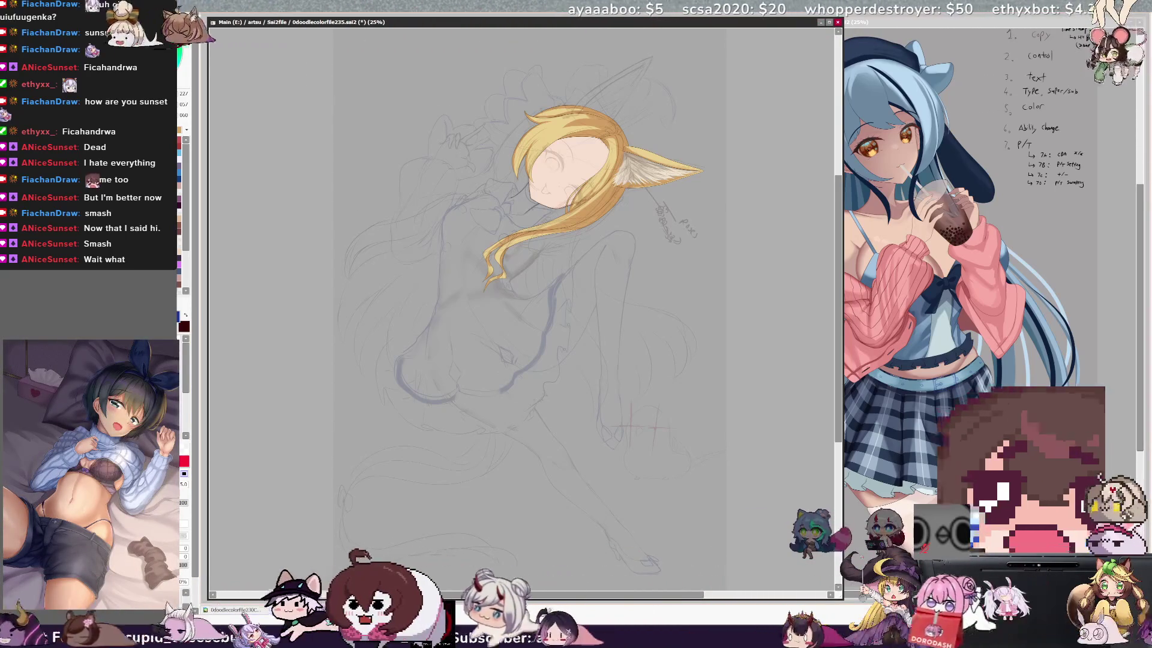
key(n)
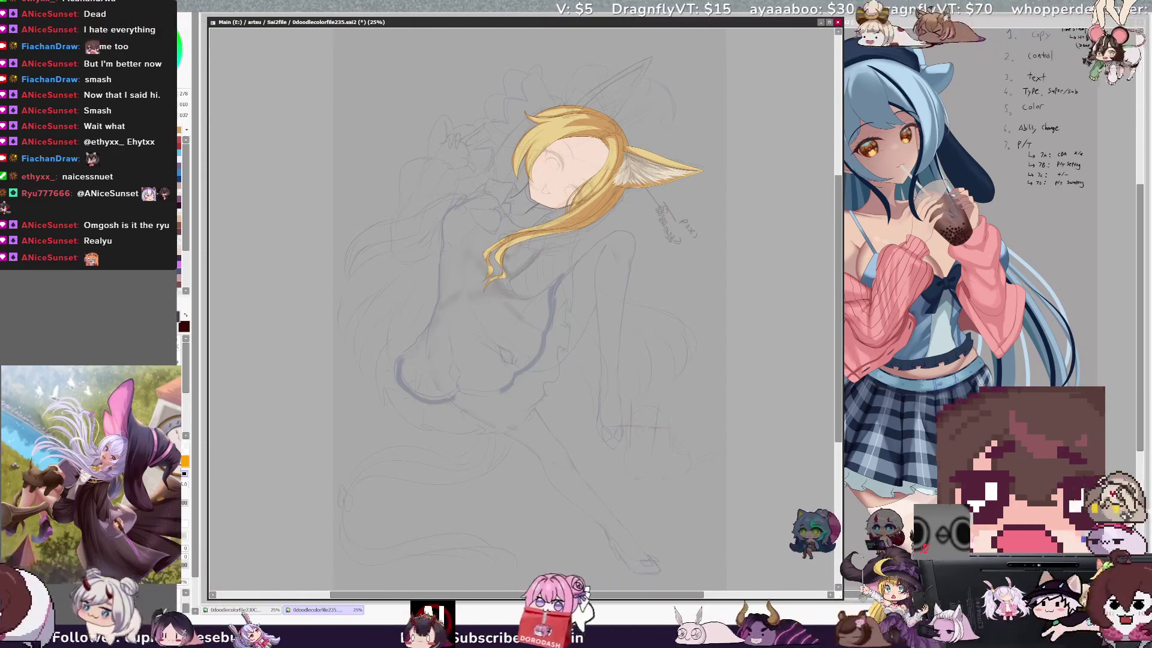
key(Delete)
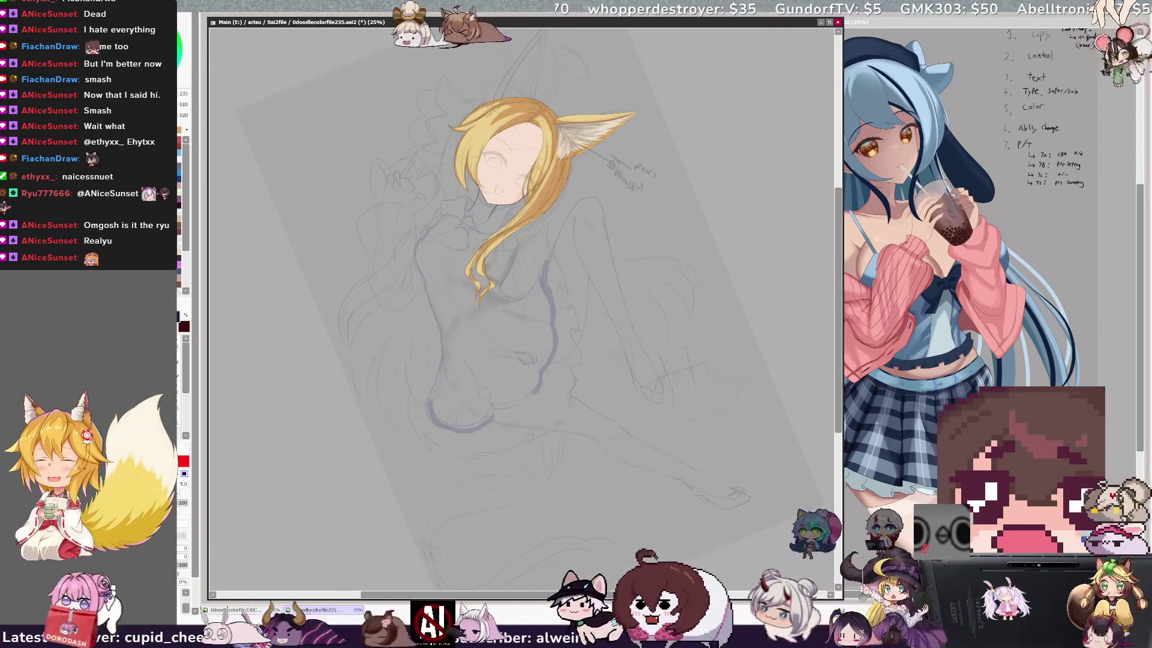
key(ctrl+plus)
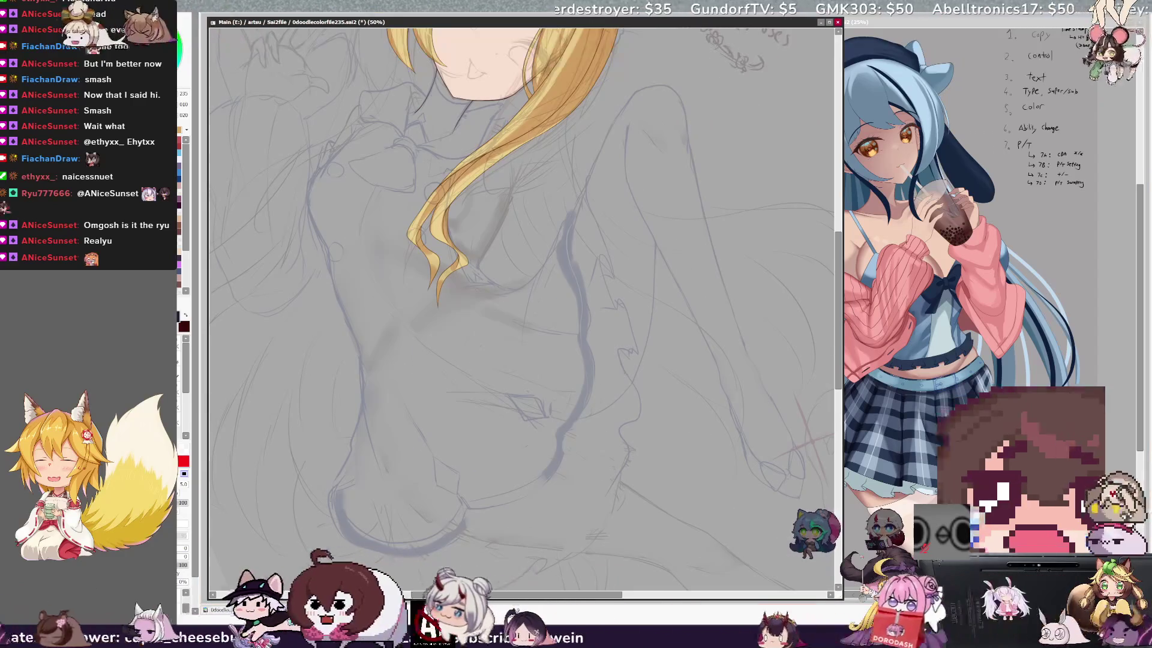
- Rotate slightly clockwise, pan to the neck, and zoom to 100% on the collar
key(End)
scroll(522, 308, up, 5)
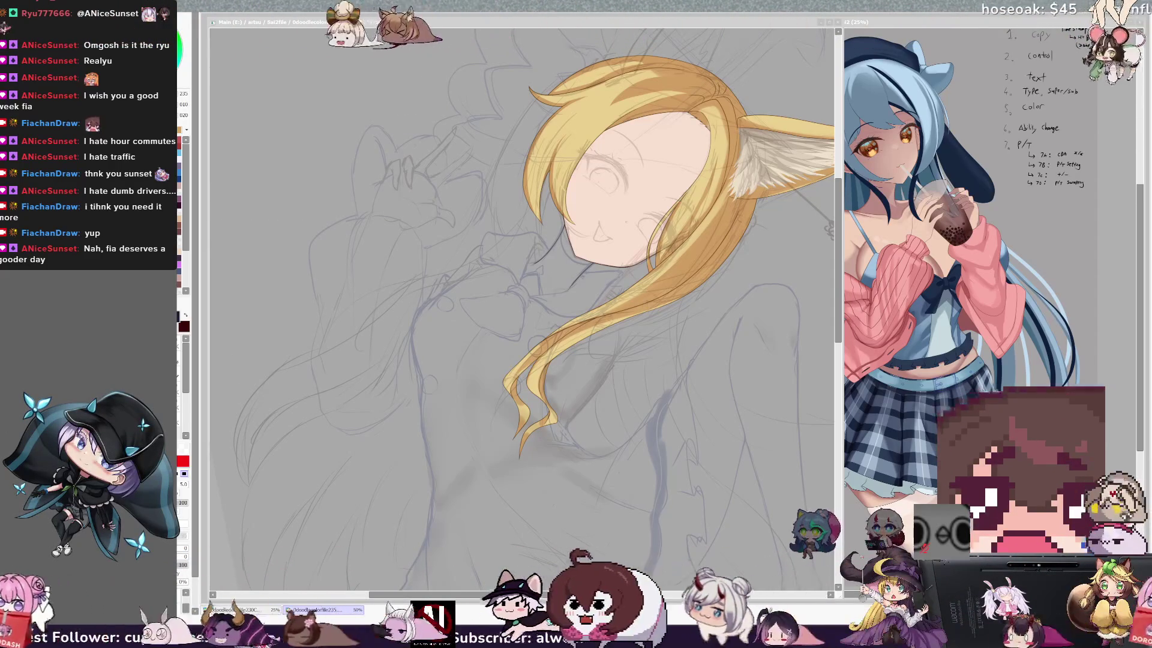
key(alt+Tab)
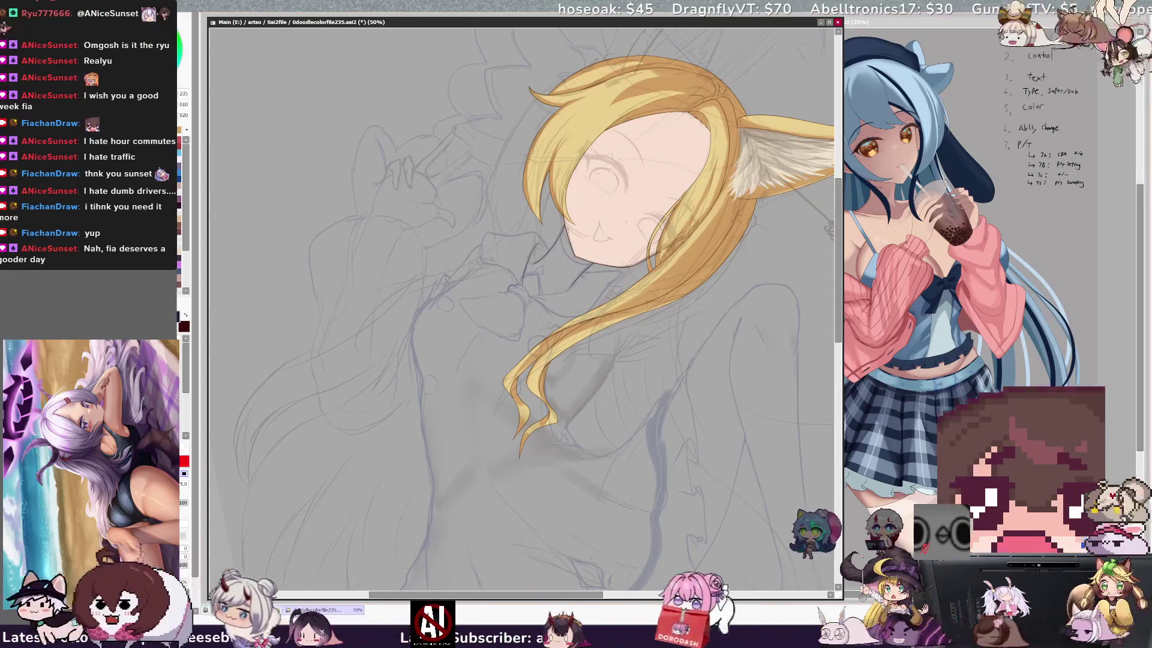
key(ctrl+plus)
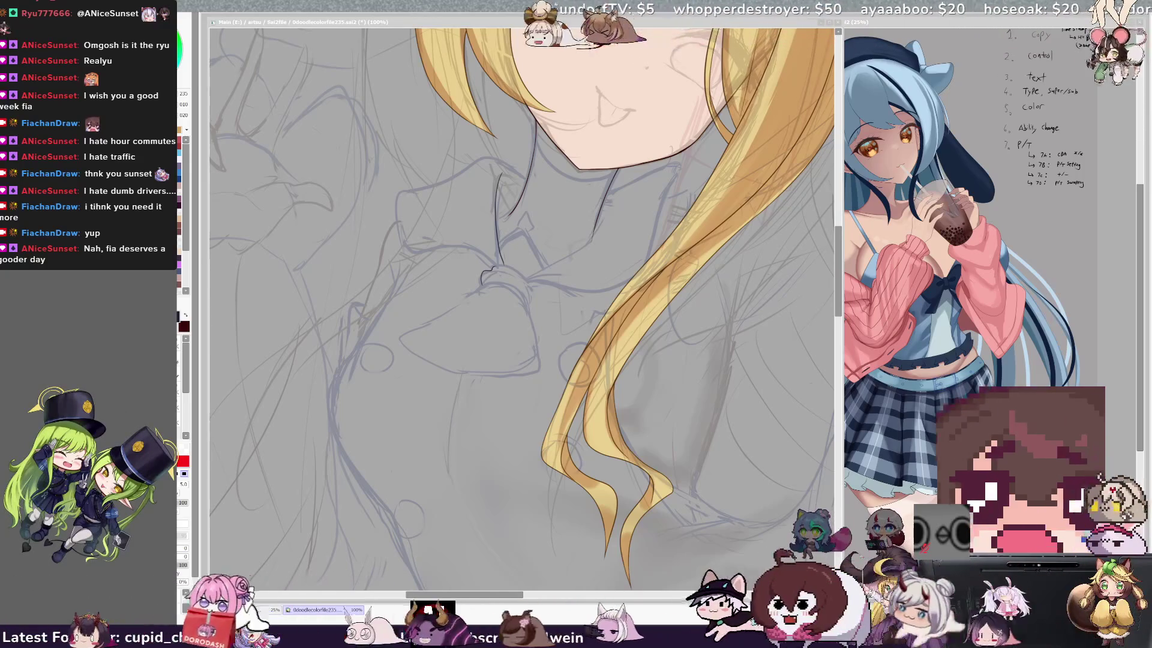
- Pick a cream drawing colour and zoom out to 33.3% to see the whole figure
click(194, 292)
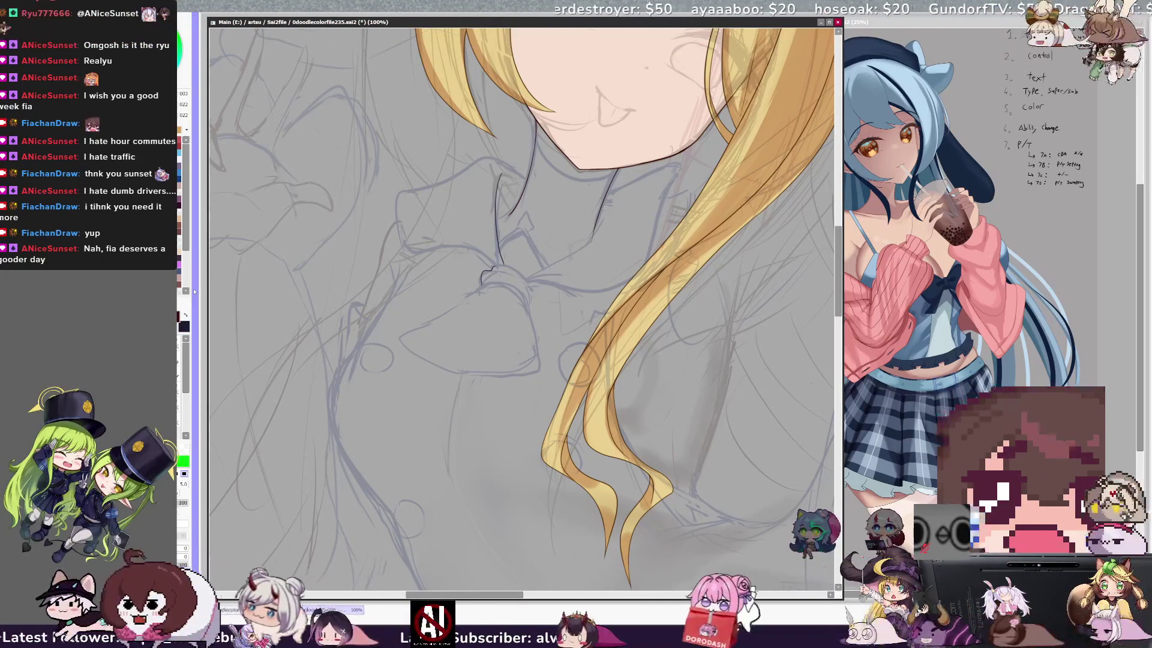
scroll(689, 139, down, 3)
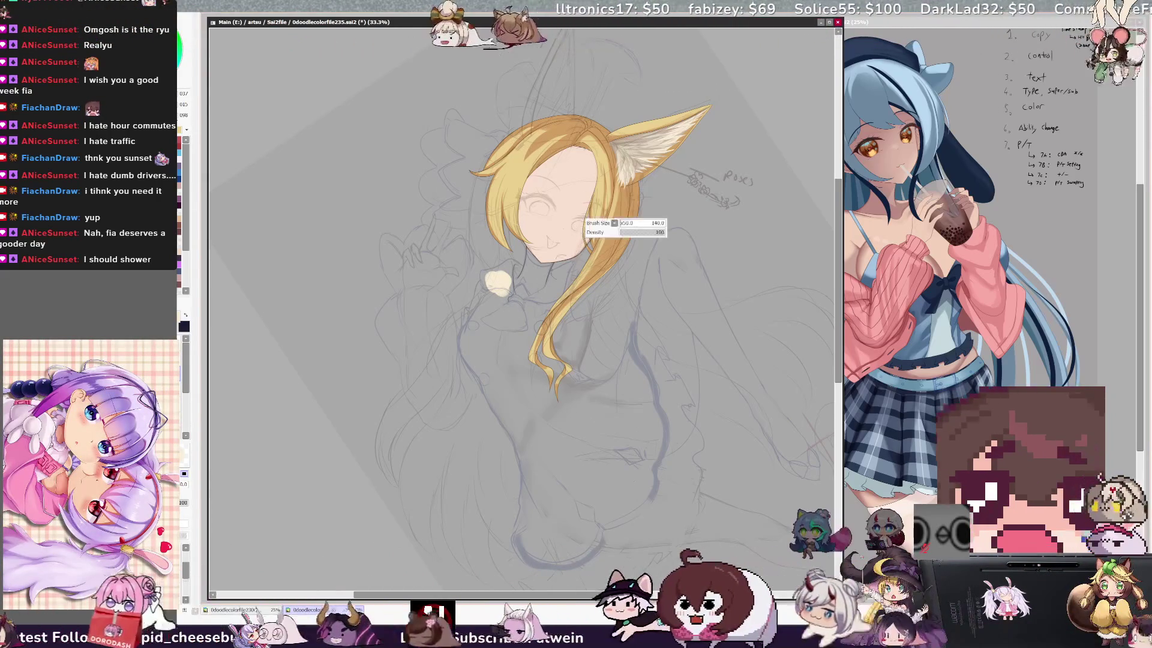
- Paint a cream base near the neck, then undo the cream fills on the body and hands
mouse_move(556, 282)
mouse_down()
mouse_move(531, 303)
mouse_move(555, 274)
mouse_move(536, 300)
mouse_move(550, 279)
mouse_move(515, 264)
mouse_move(509, 282)
mouse_move(488, 280)
mouse_move(501, 303)
mouse_move(471, 343)
mouse_move(504, 414)
mouse_move(528, 456)
mouse_move(569, 420)
mouse_move(549, 359)
mouse_move(606, 411)
mouse_move(591, 408)
mouse_move(624, 431)
mouse_move(633, 422)
mouse_up()
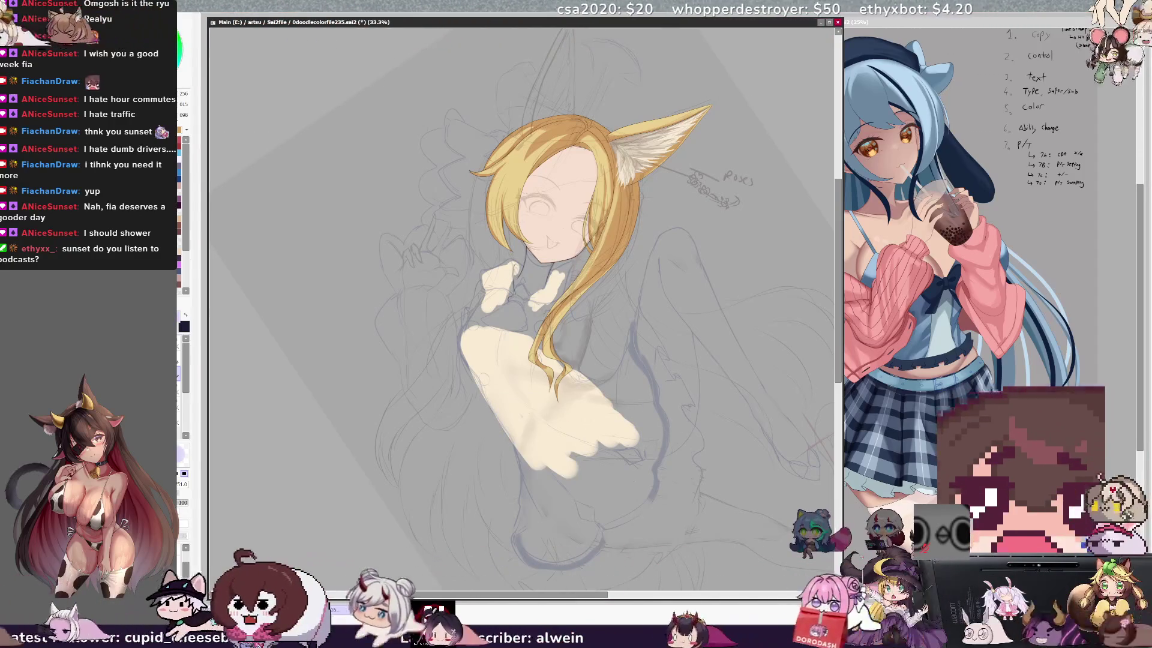
key(ctrl+z)
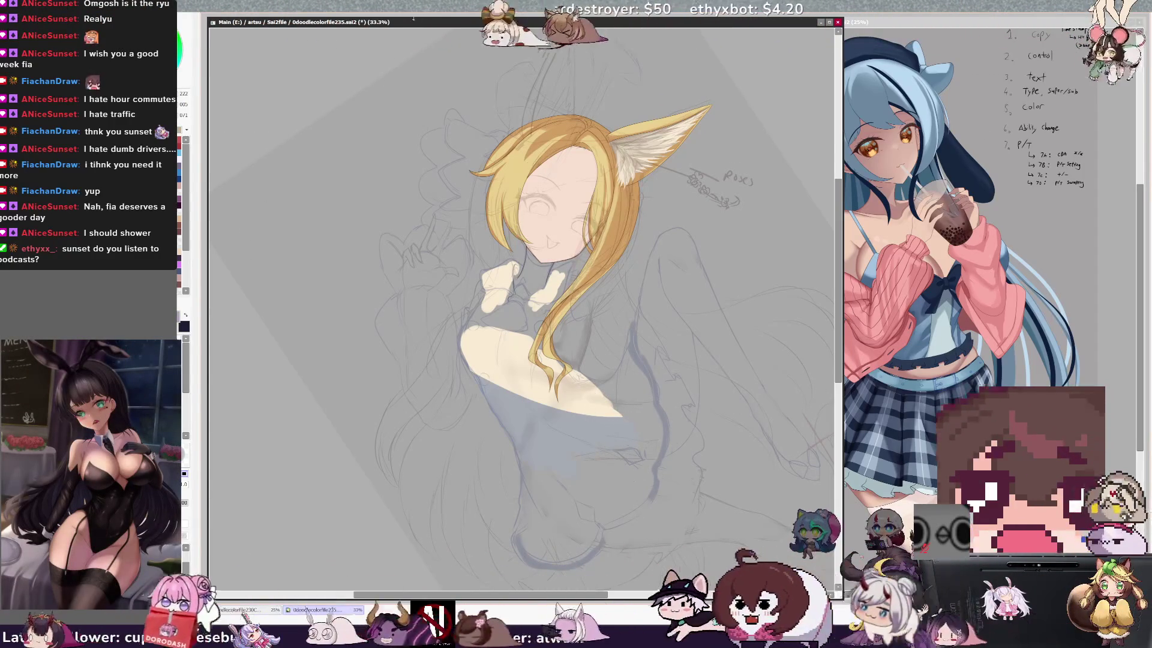
key(End)
key(End)
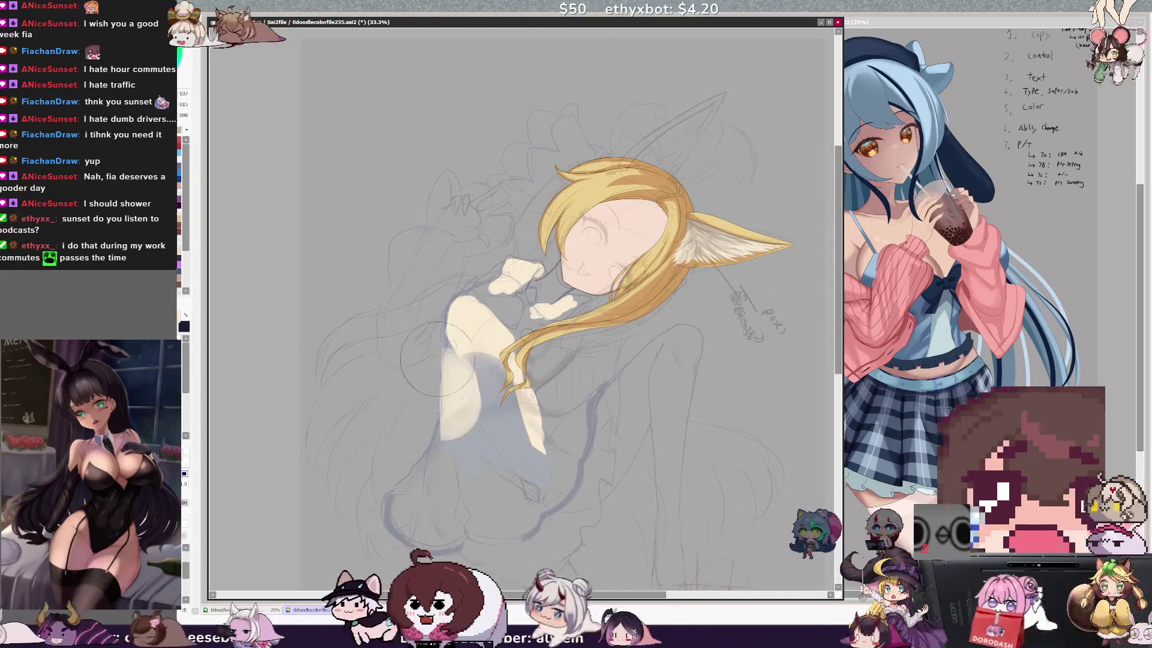
key(ctrl+z)
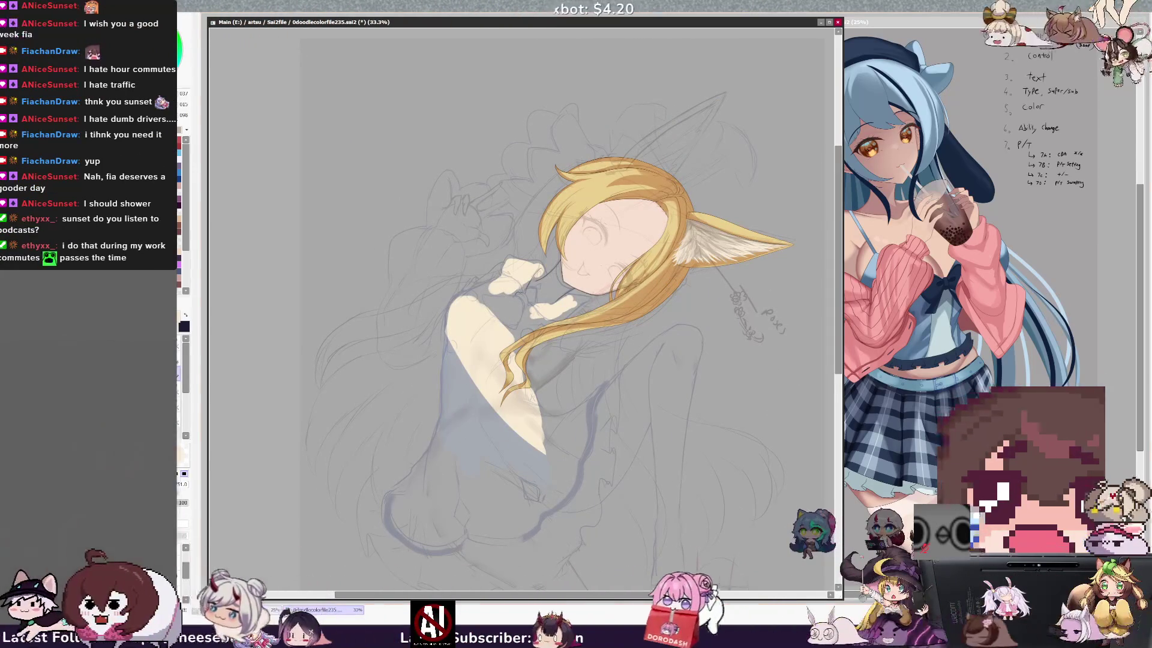
key(ctrl+z)
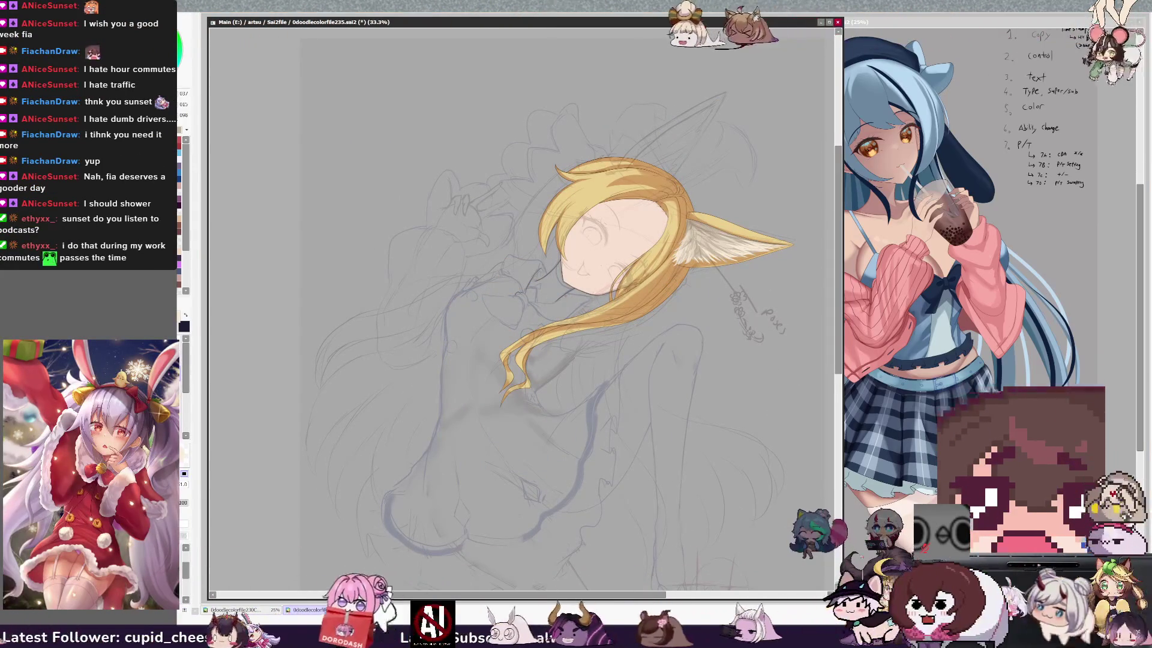
- Switch to the fine size-5 lineart pen, straighten the view, and zoom to 100% on the collar
key(n)
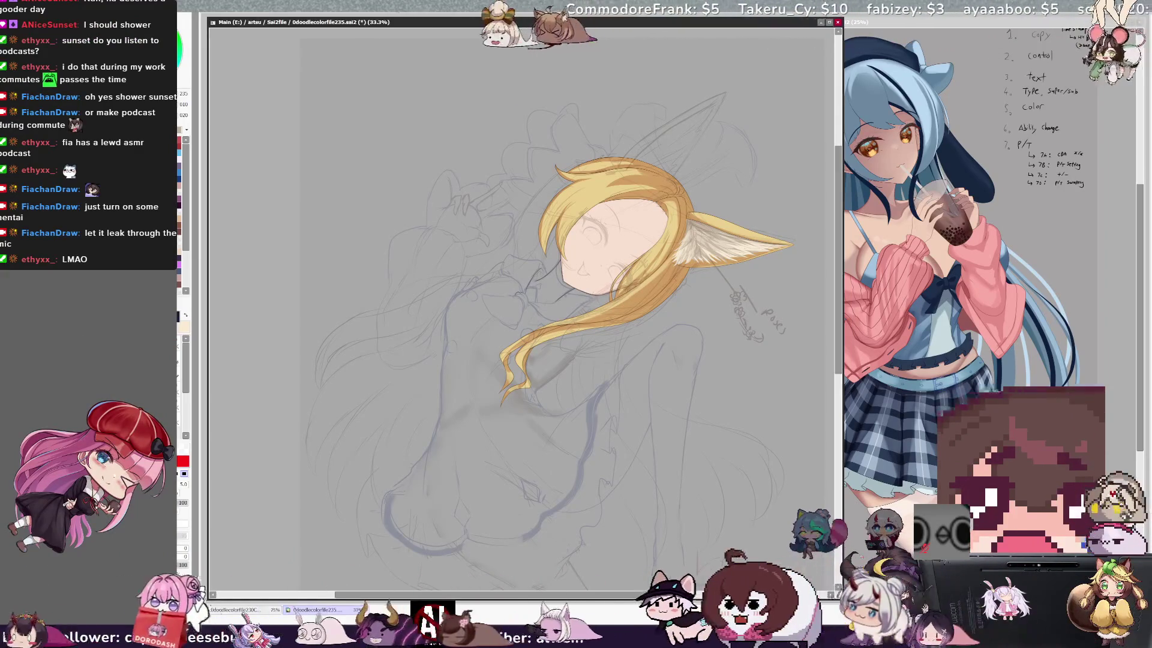
key(Delete)
key(Delete)
key(Home)
key(ctrl+Home)
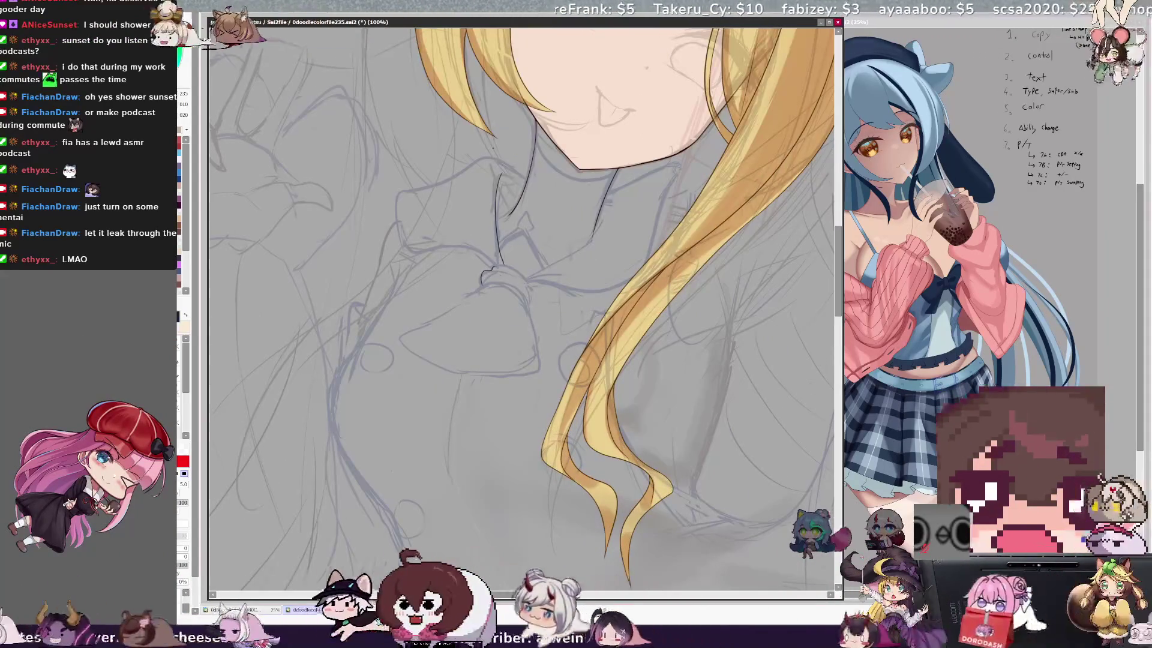
- Ink a collar line below the chin with the fine lineart pen
drag(524, 183, 517, 169)
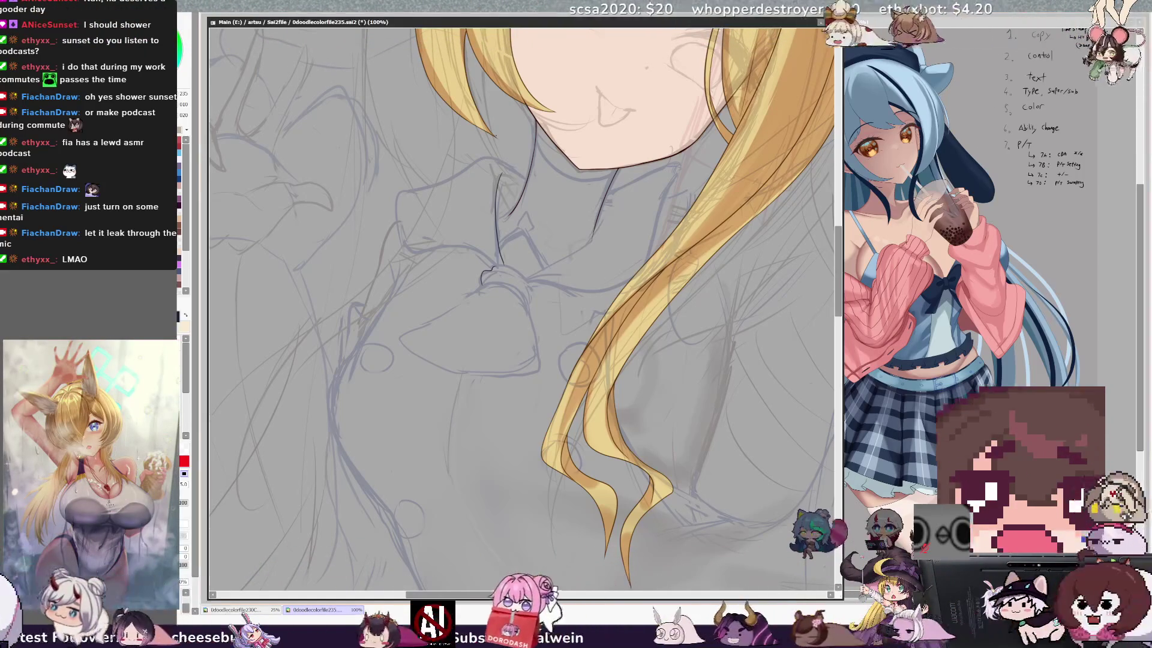
key(n)
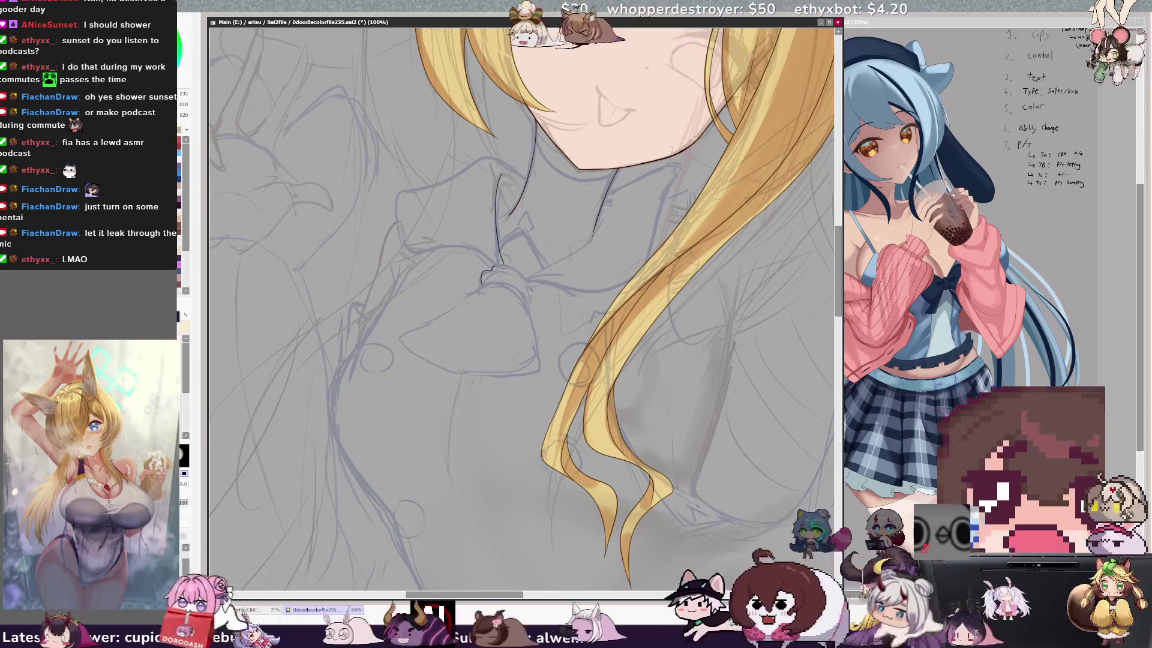
key(n)
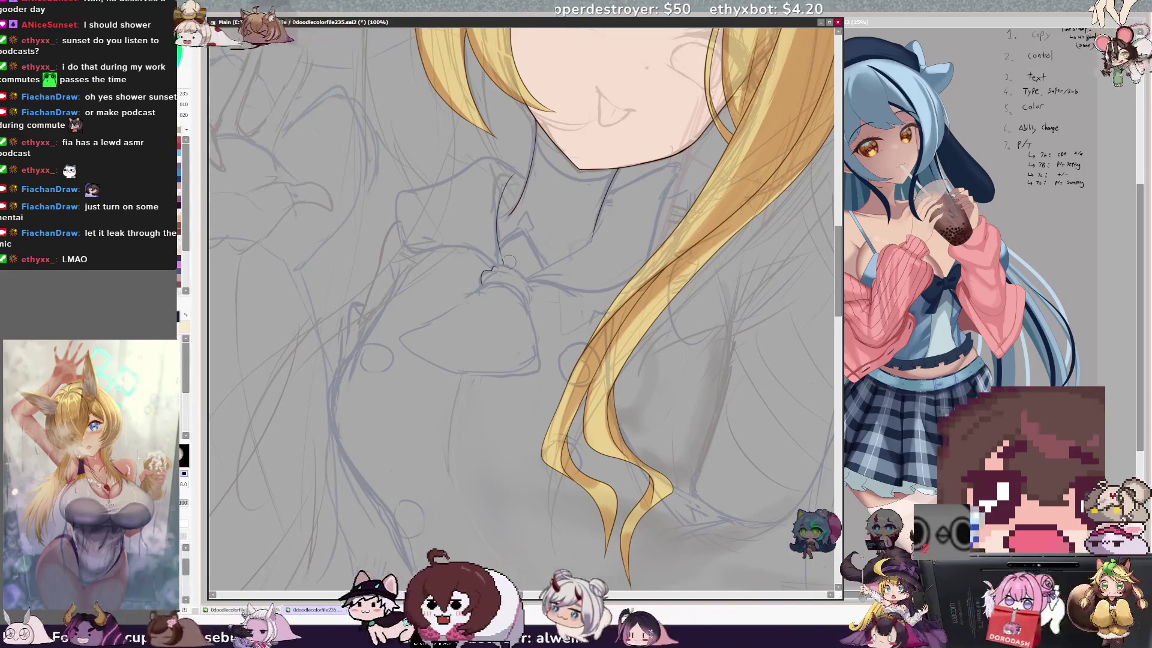
drag(502, 201, 495, 264)
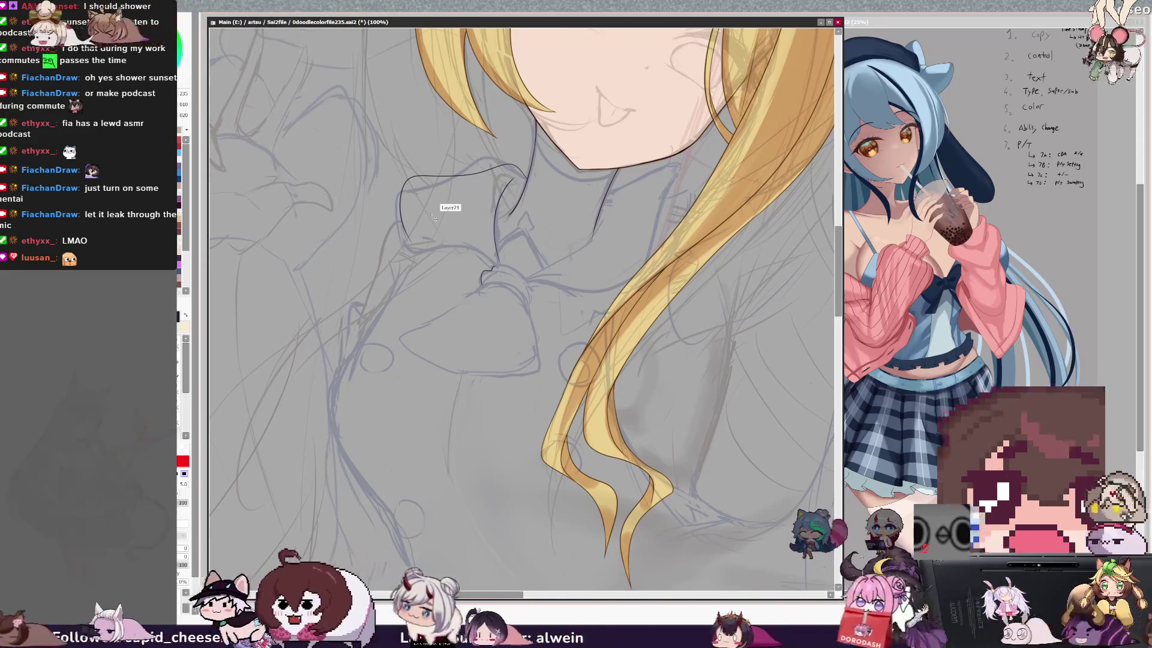
- Erase and redraw the left collar curve, refining its outer edge
drag(407, 186, 424, 222)
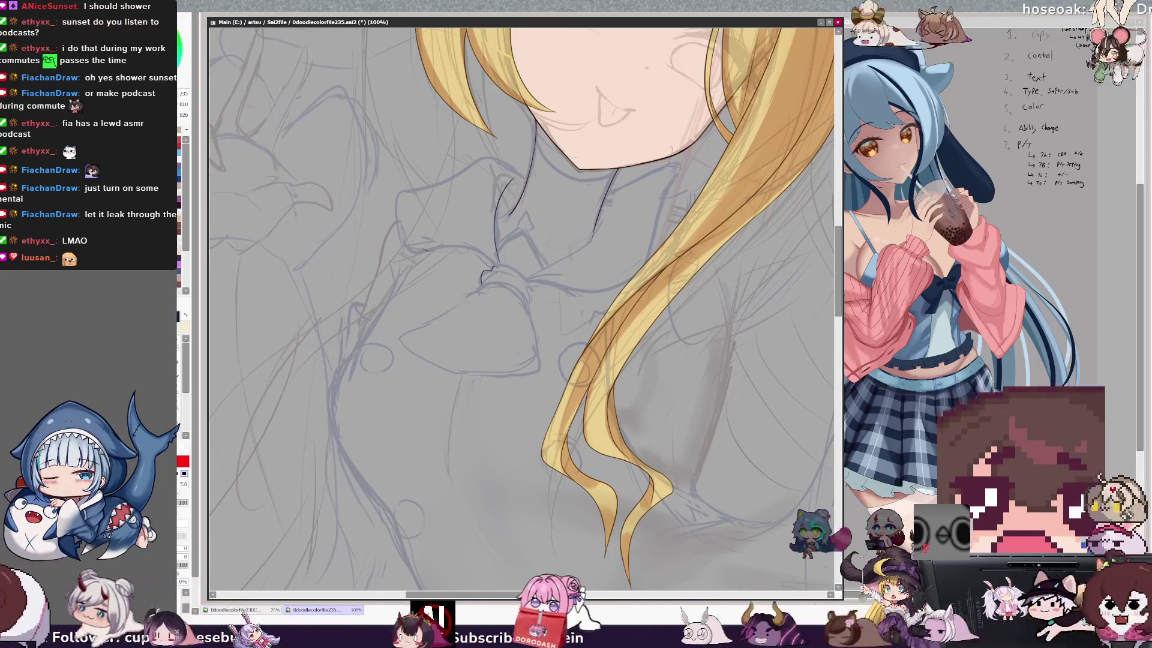
drag(488, 153, 407, 219)
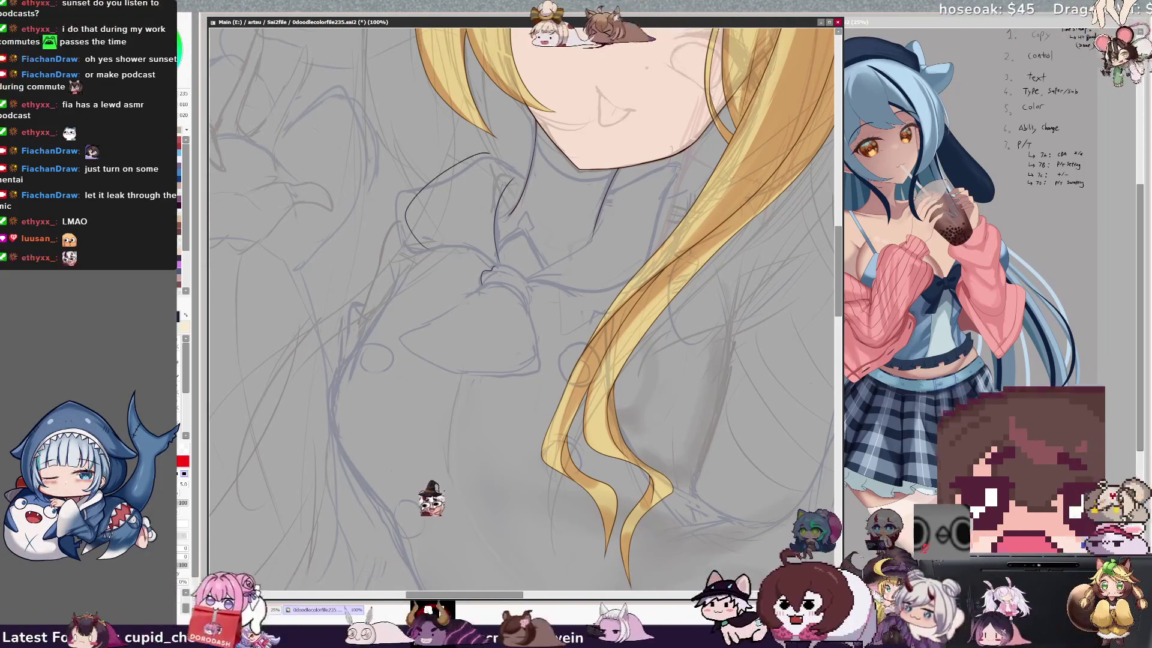
mouse_move(527, 179)
mouse_down()
mouse_move(478, 160)
mouse_move(399, 217)
mouse_up()
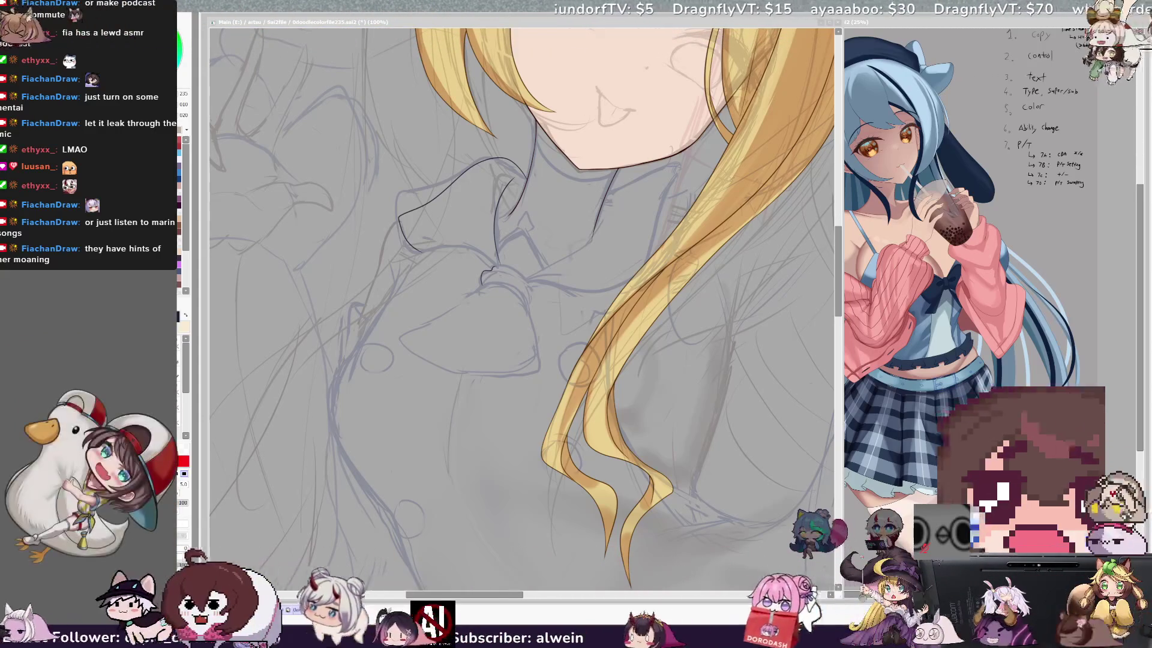
key(alt+Tab)
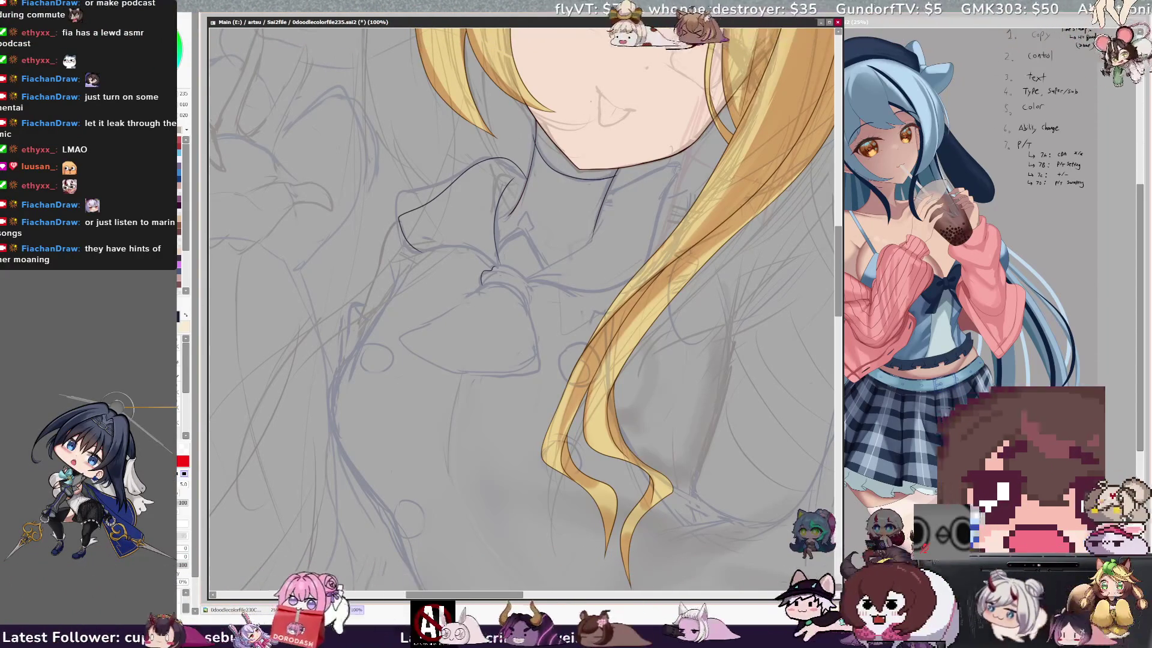
key(End)
key(End)
key(End)
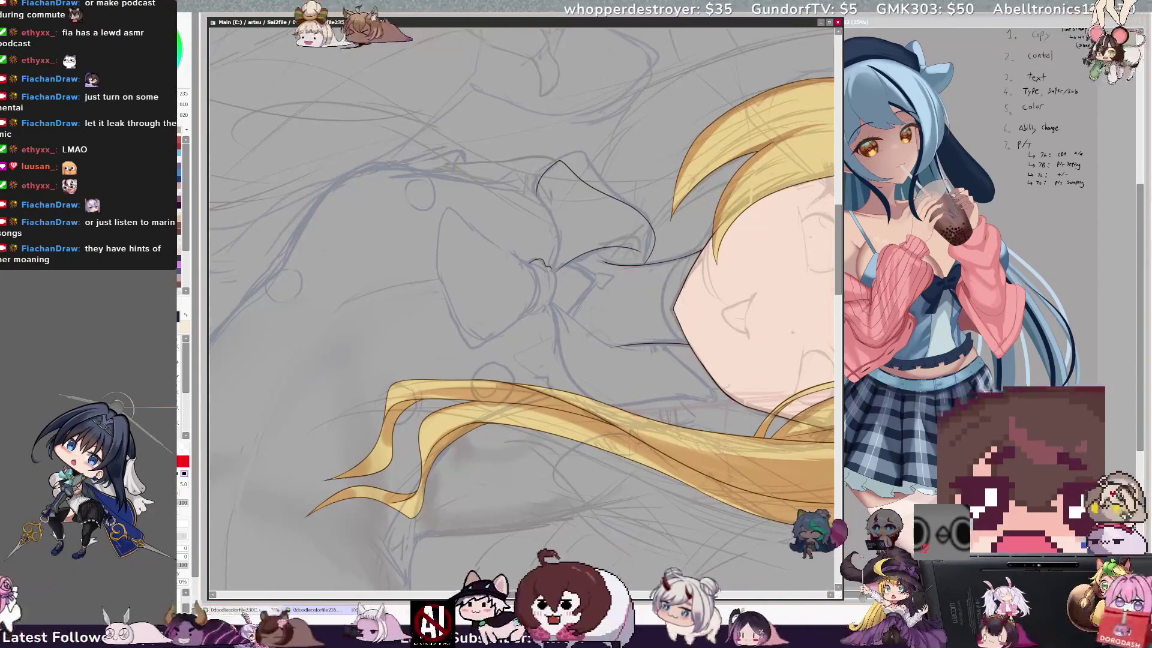
- Ink a curved collar line beside the neck in the rotated view, then turn the canvas upright
drag(695, 252, 688, 345)
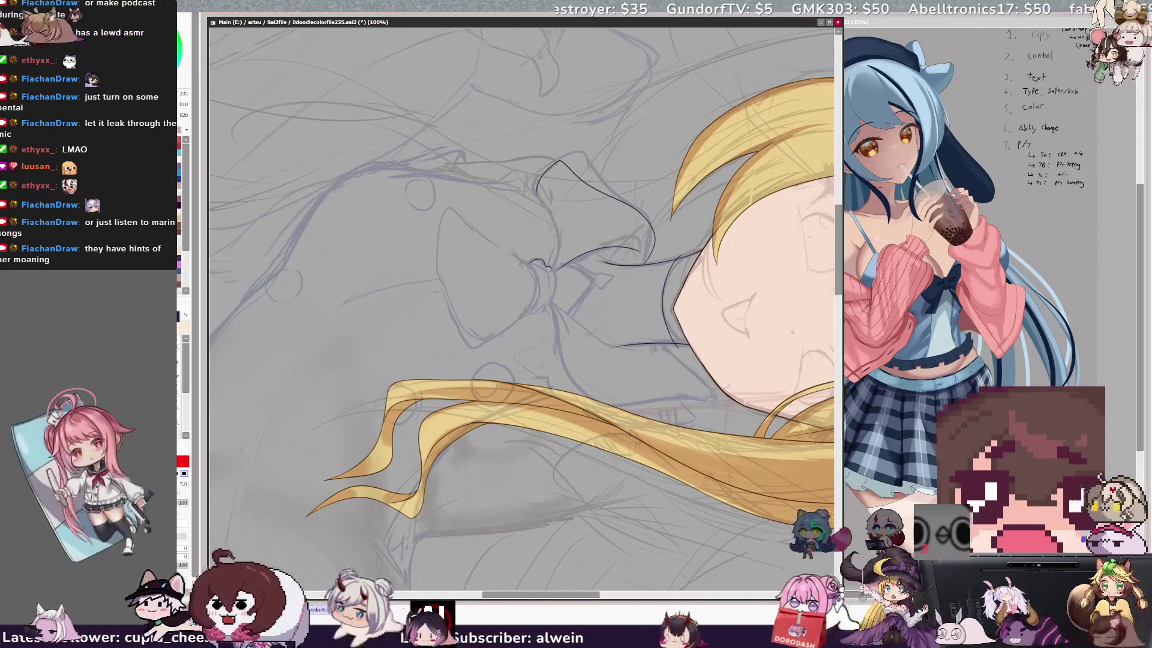
key(e)
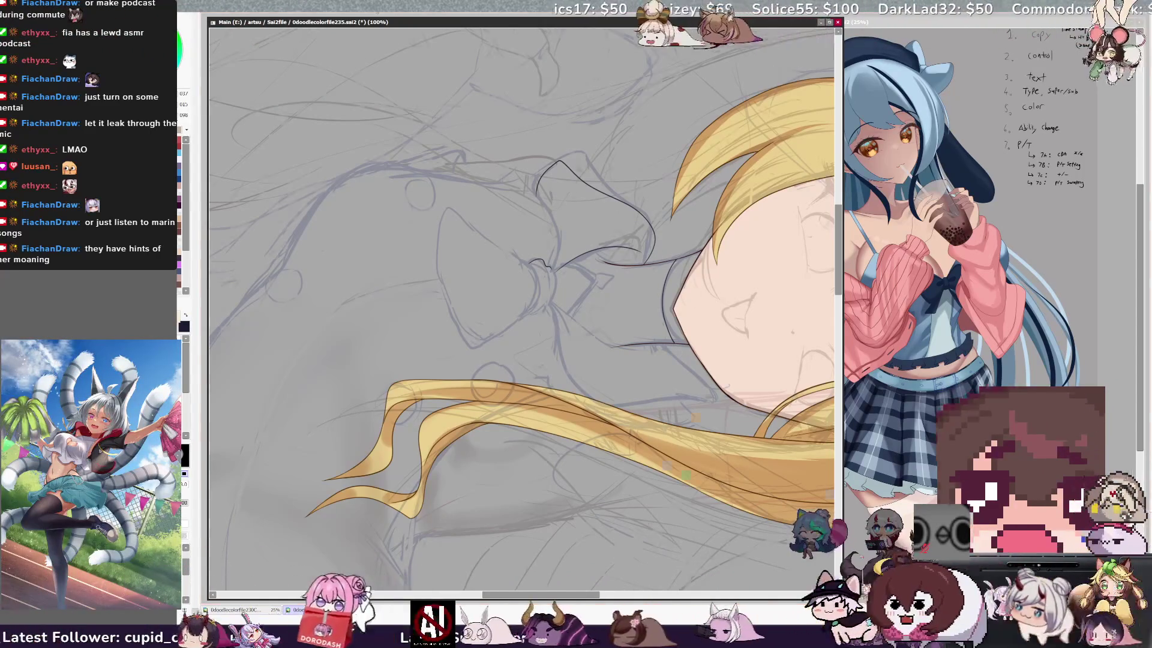
key(Home)
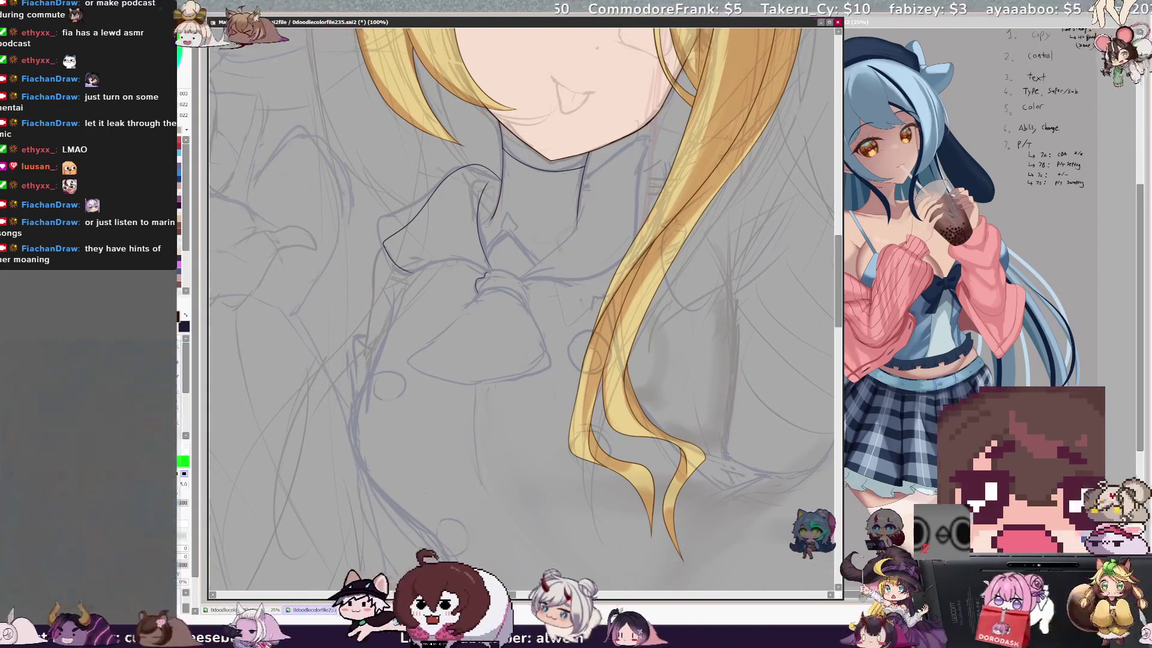
- Pick the line colour, extend the neckline toward the bow, check it mirrored, and ink the bow's lower outline
alt+click(480, 150)
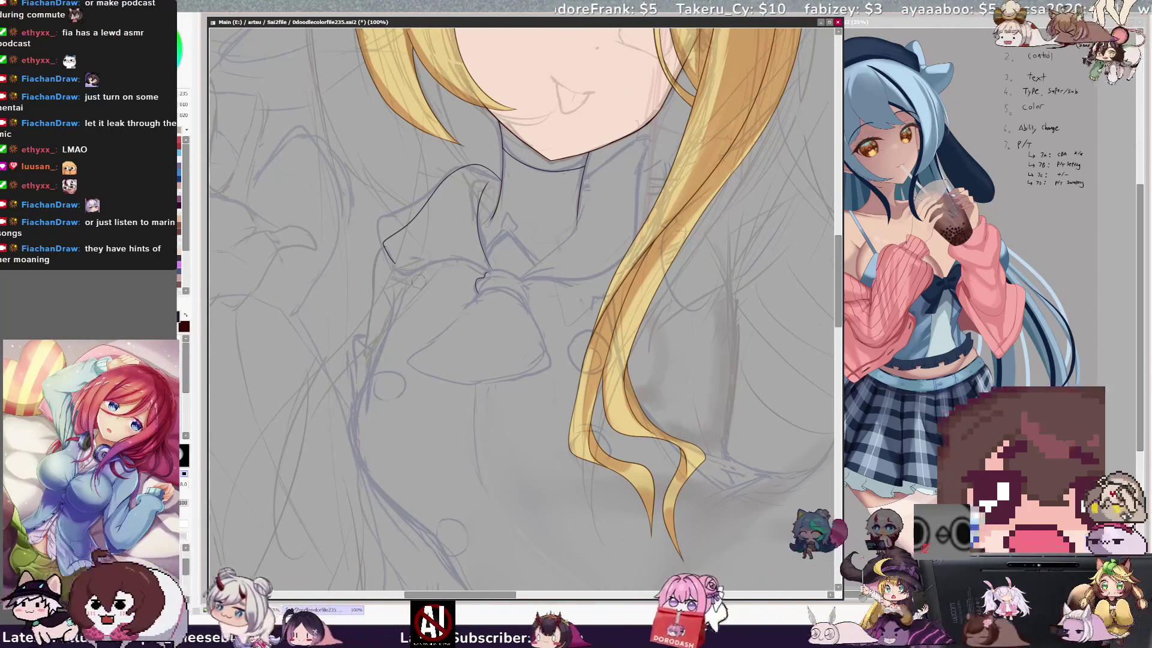
mouse_move(463, 172)
mouse_down()
mouse_move(396, 207)
mouse_move(384, 234)
mouse_move(399, 265)
mouse_move(485, 267)
mouse_up()
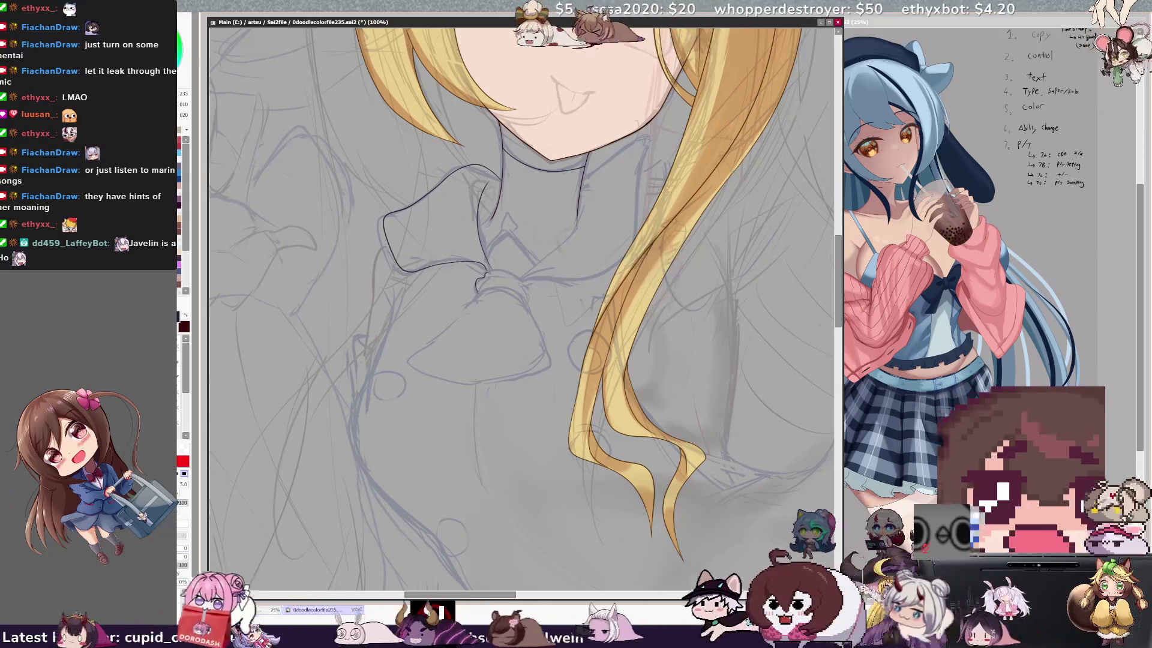
key(h)
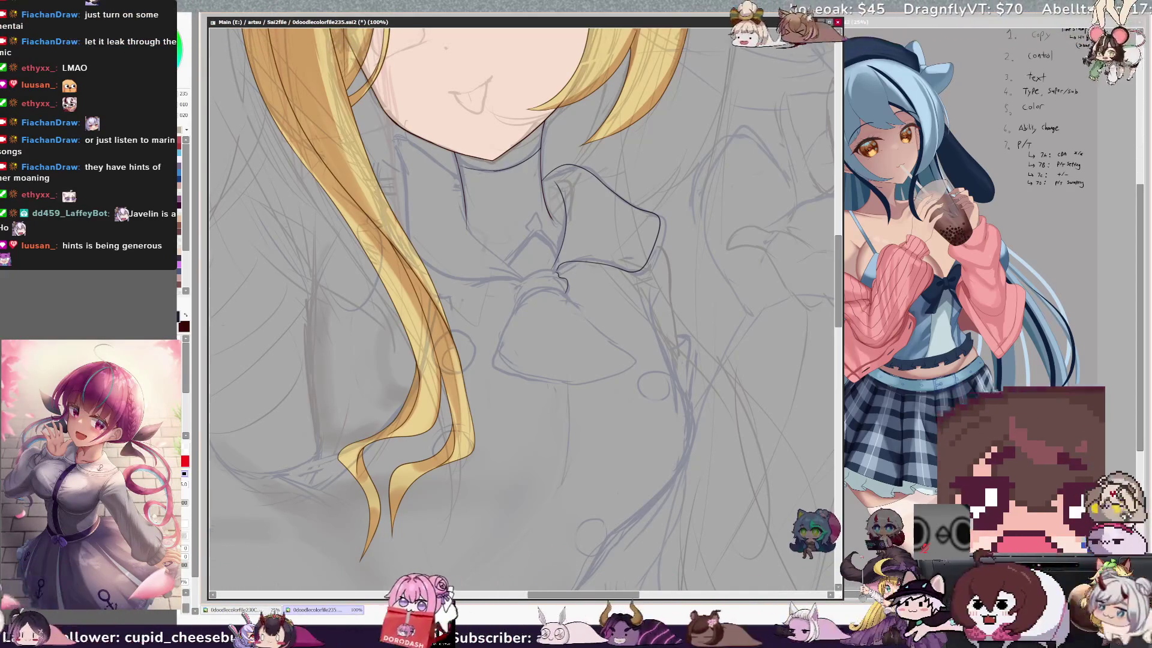
key(h)
key(h)
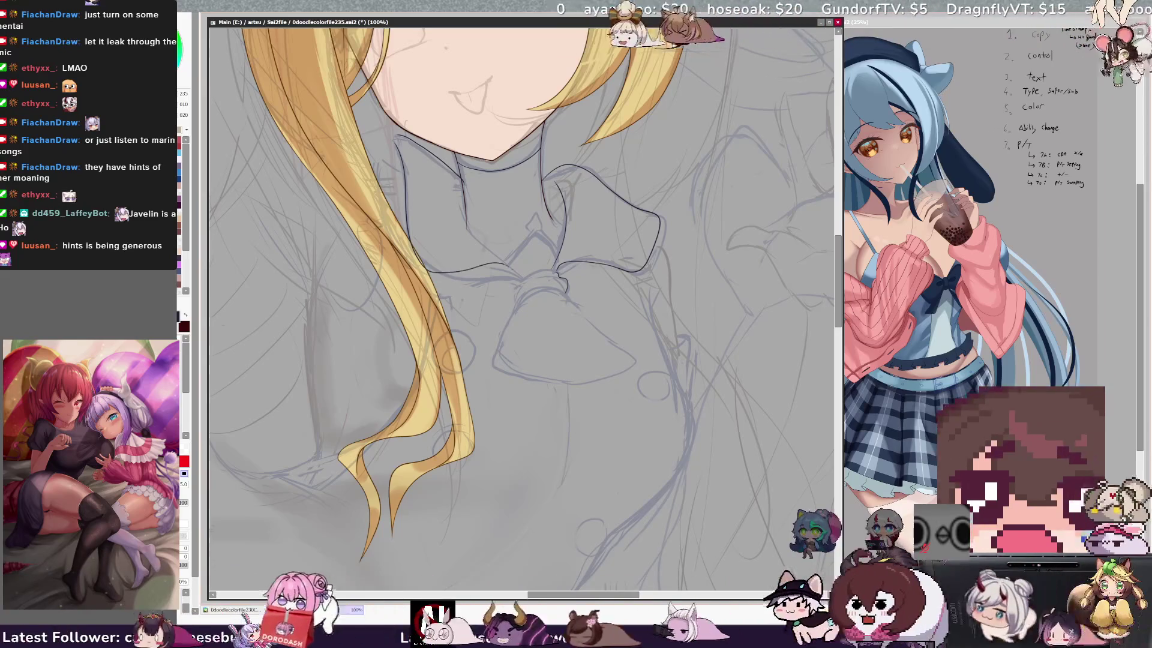
drag(522, 277, 443, 301)
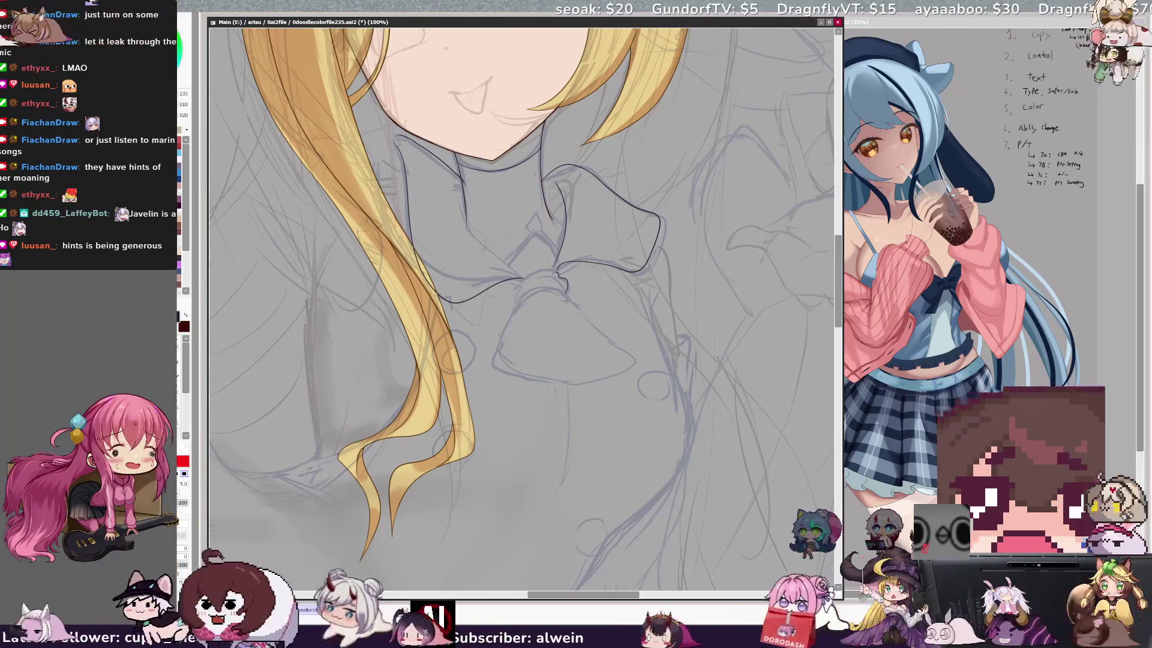
key(e)
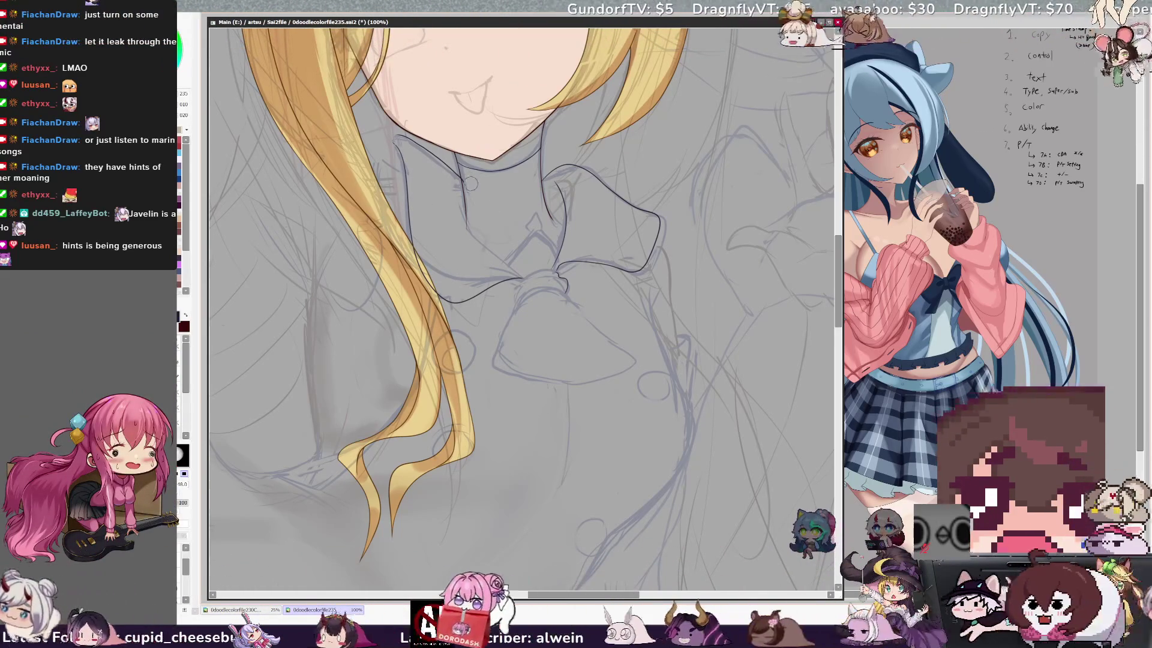
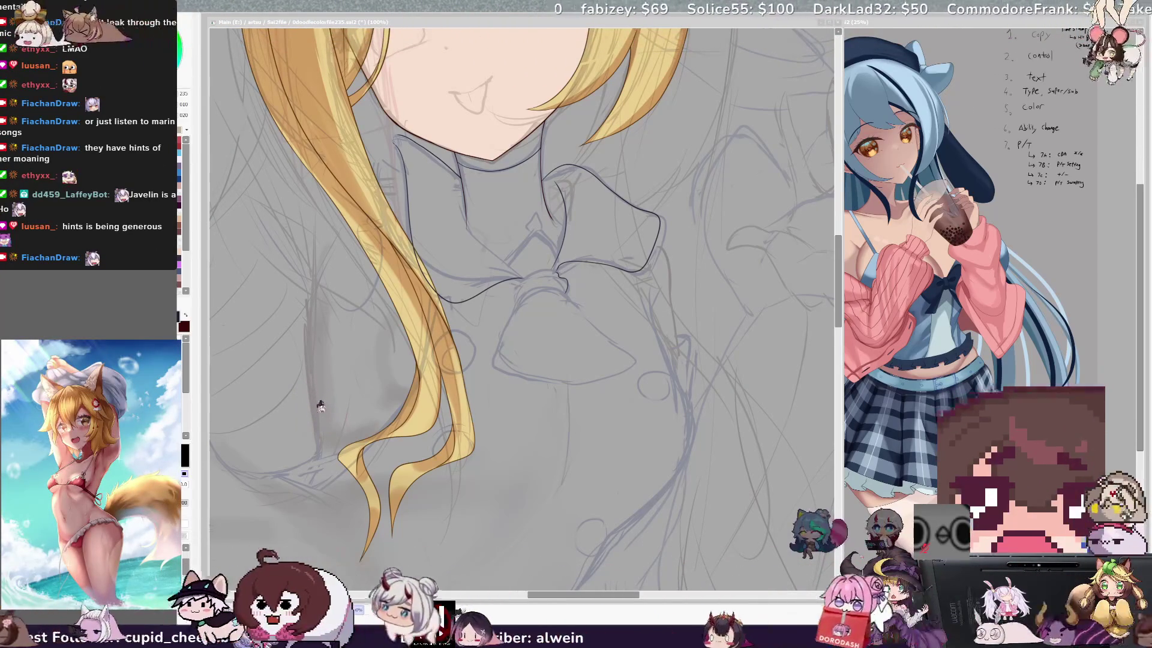
- Mirror the canvas view and turn it sideways to compare the bow lineart with the sketch
key(b)
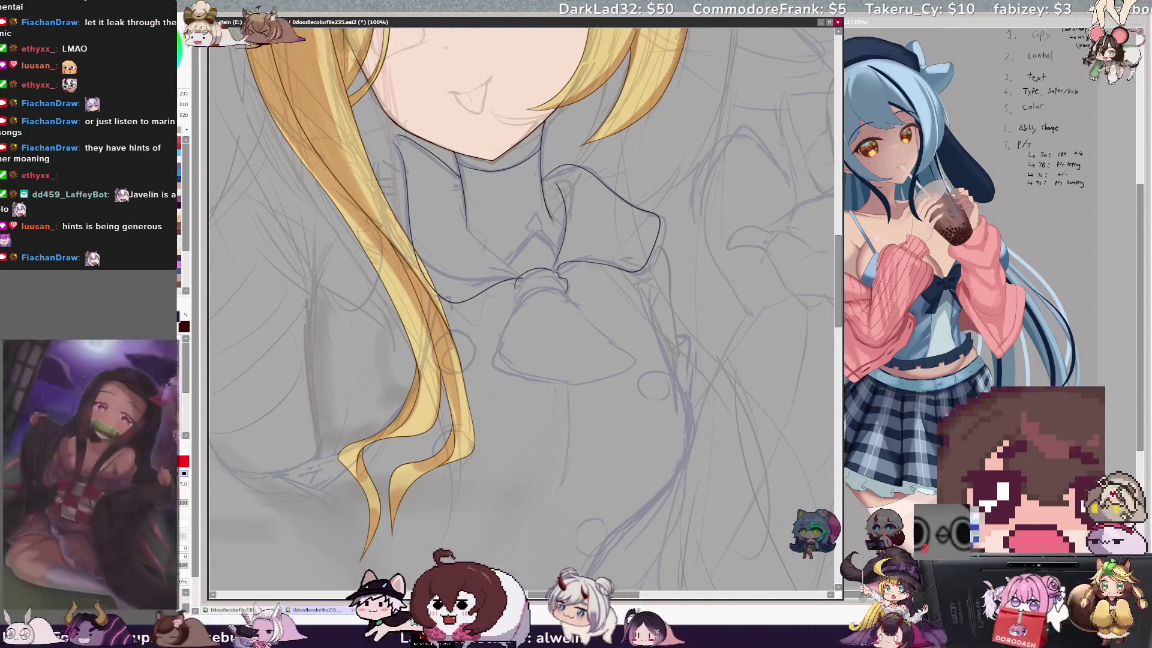
key(n)
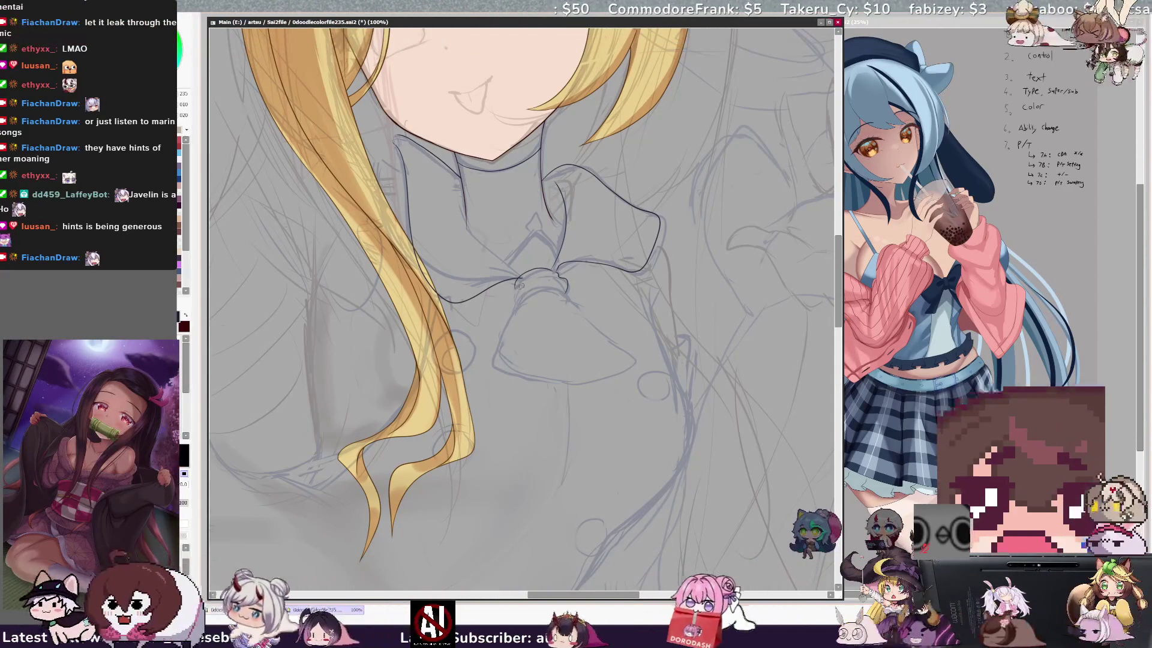
key(b)
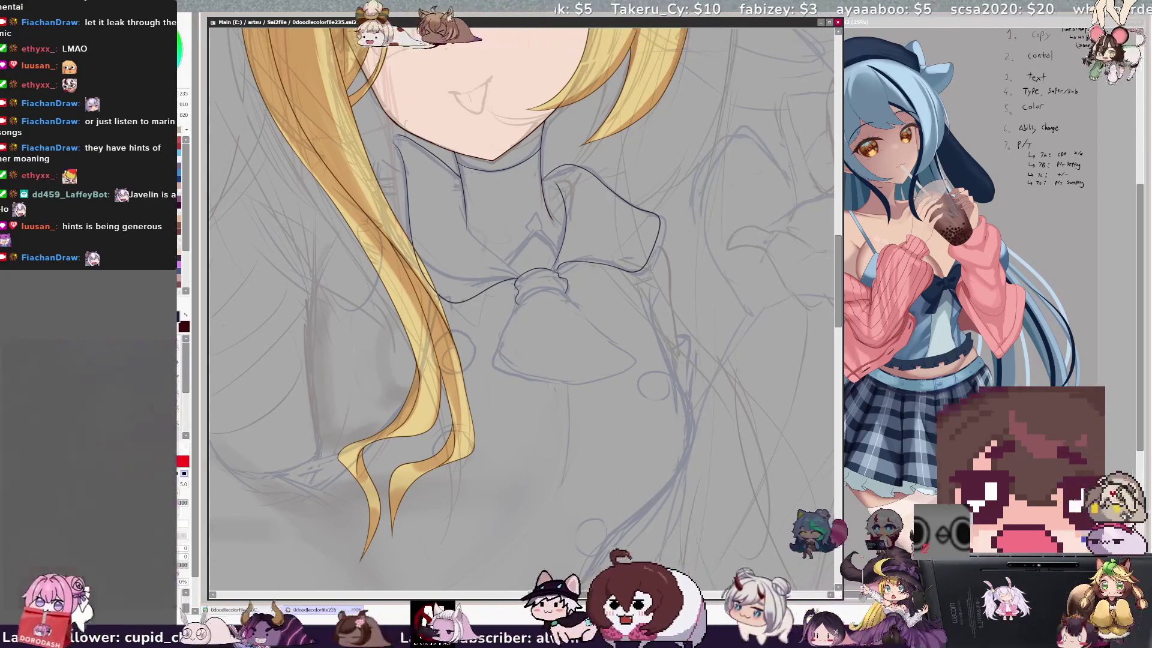
key(h)
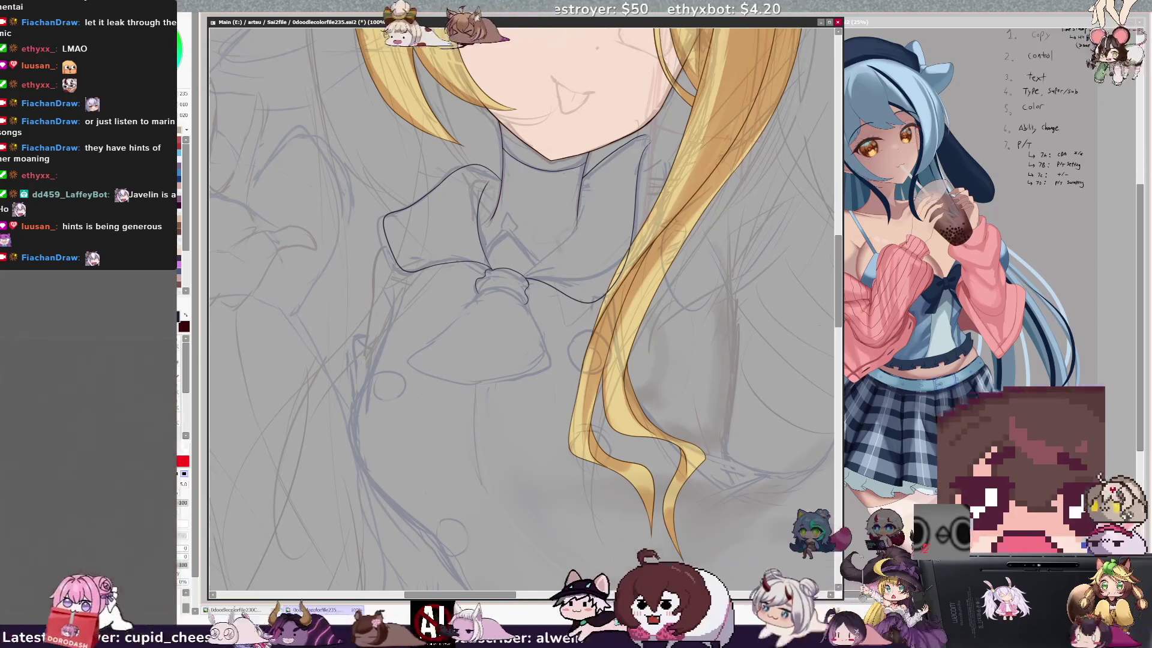
key(e)
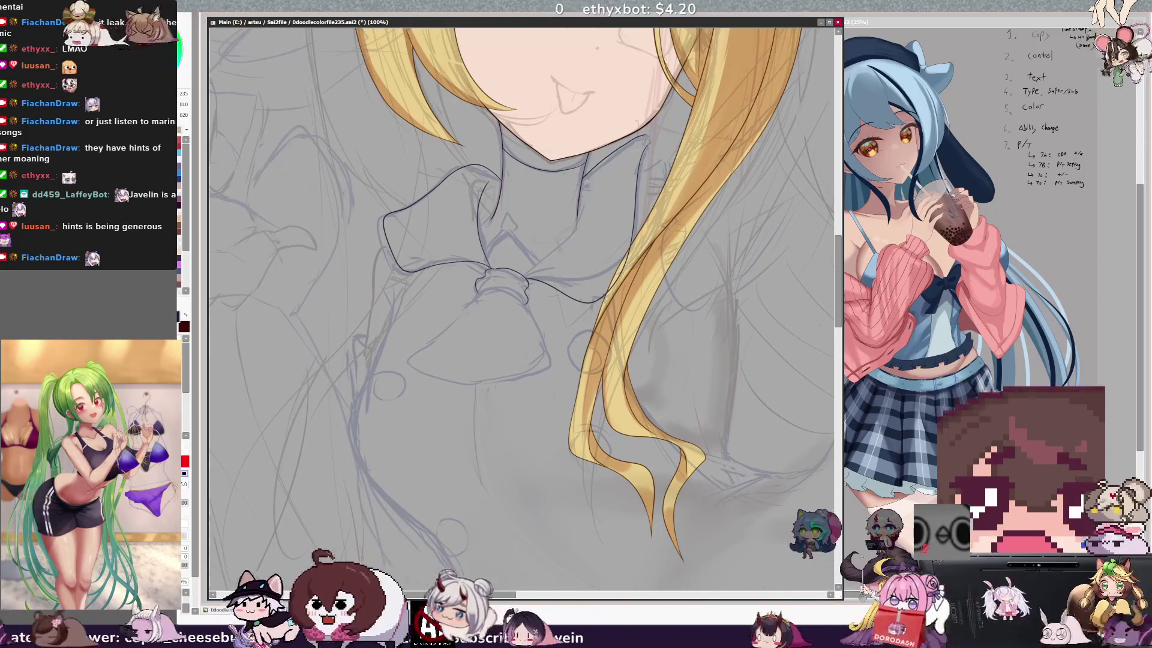
key(Delete)
key(Delete)
key(Delete)
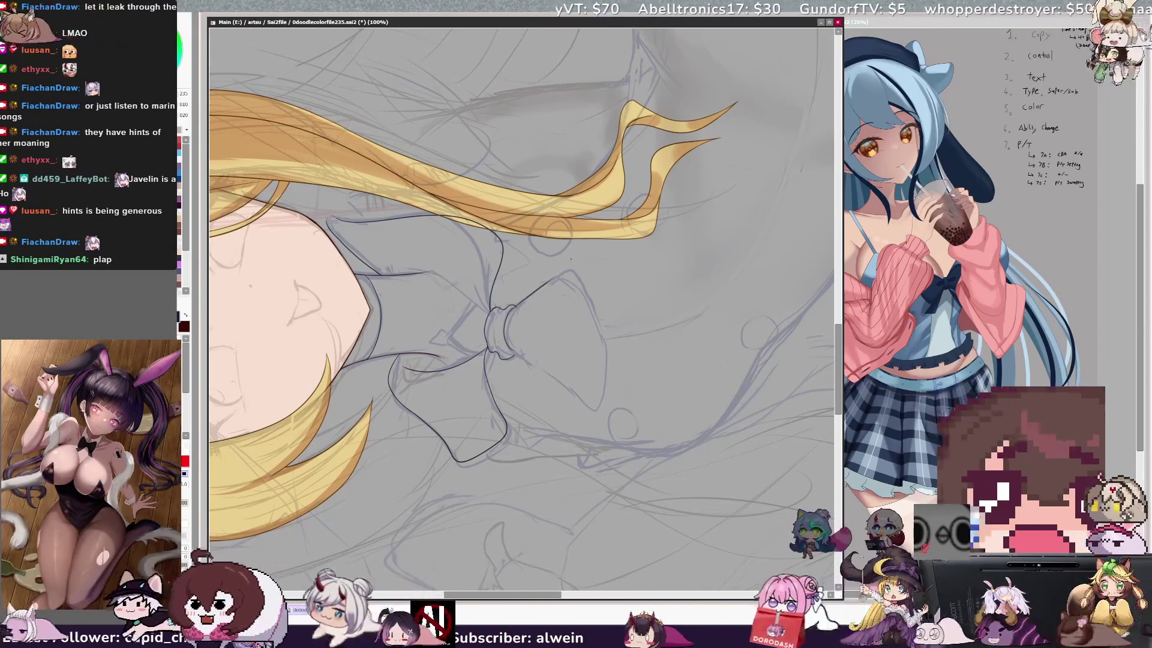
- Ink the bow's lower flap below the knot on Layer3
key(End)
key(End)
key(End)
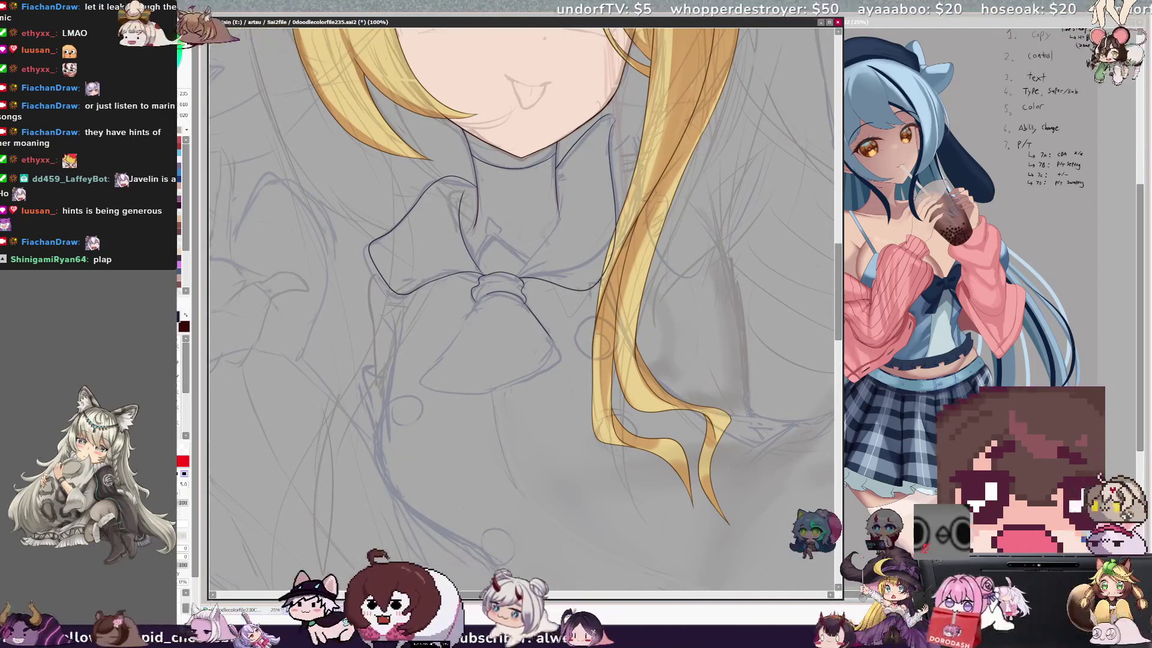
drag(473, 309, 427, 371)
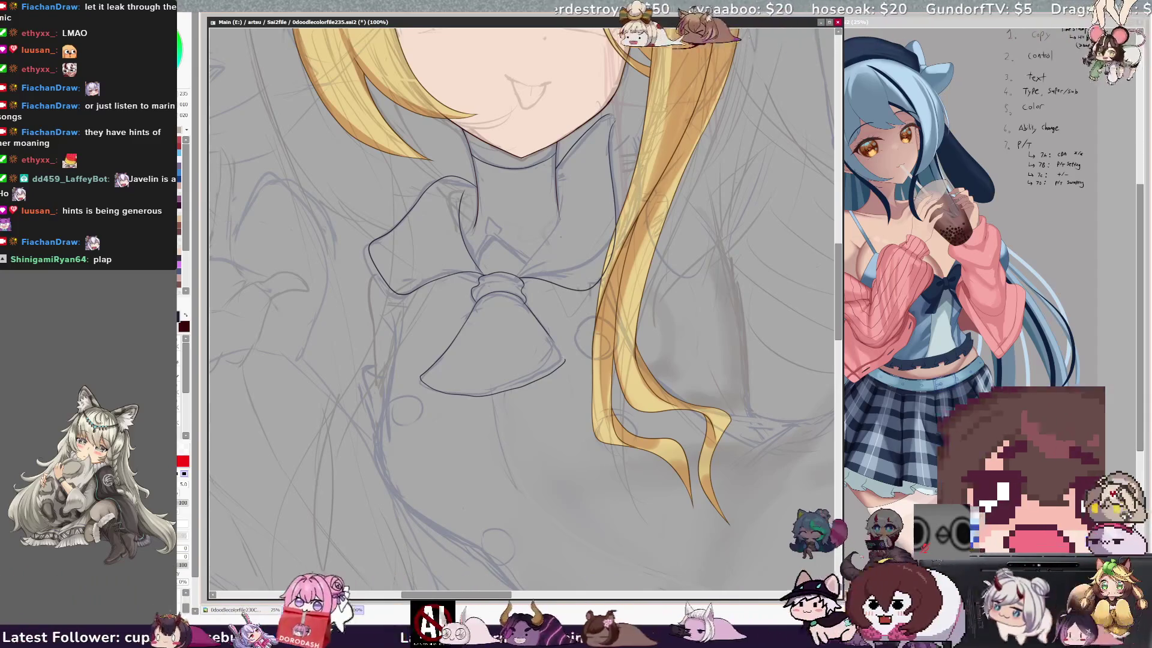
key(e)
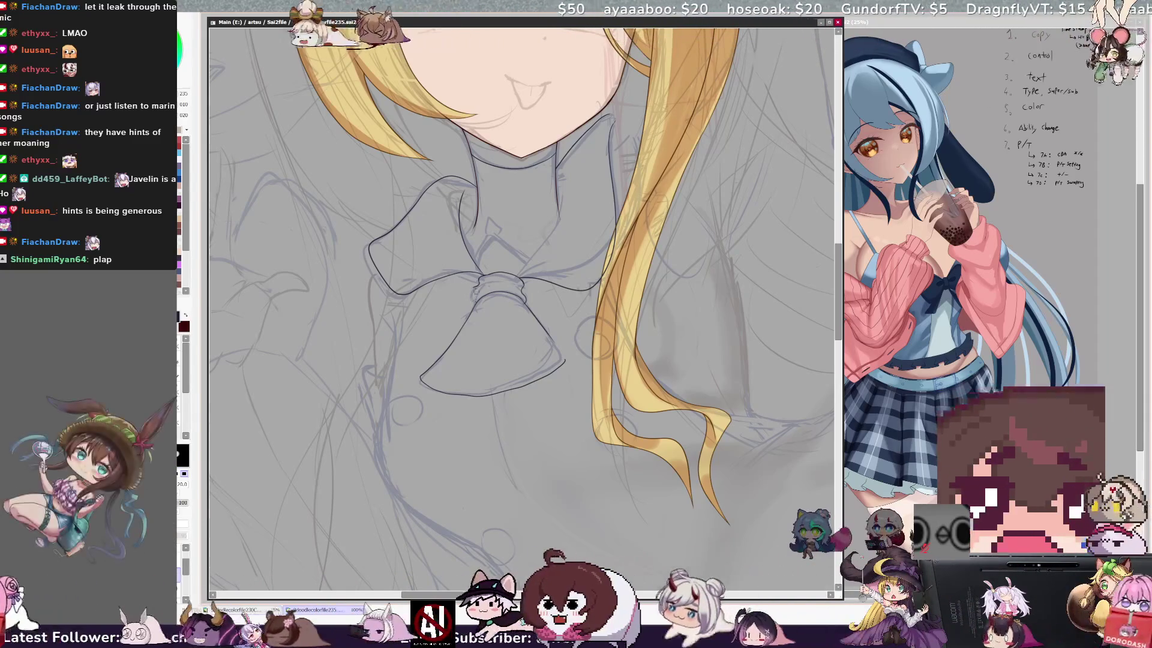
key(n)
ctrl+shift+click(483, 282)
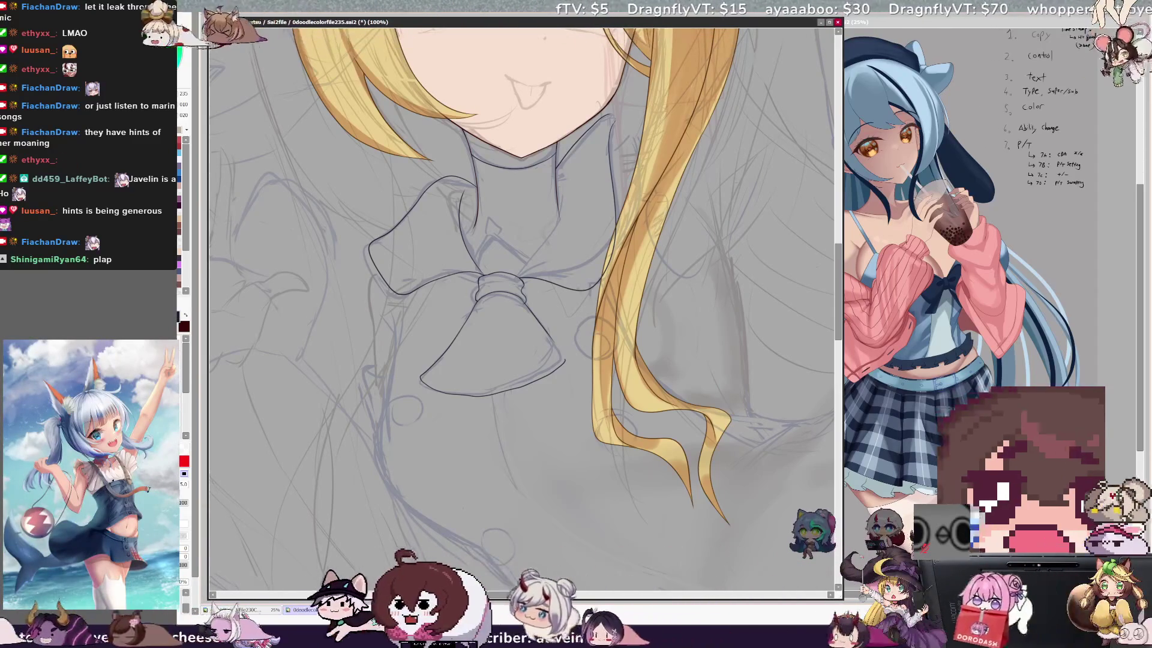
key(b)
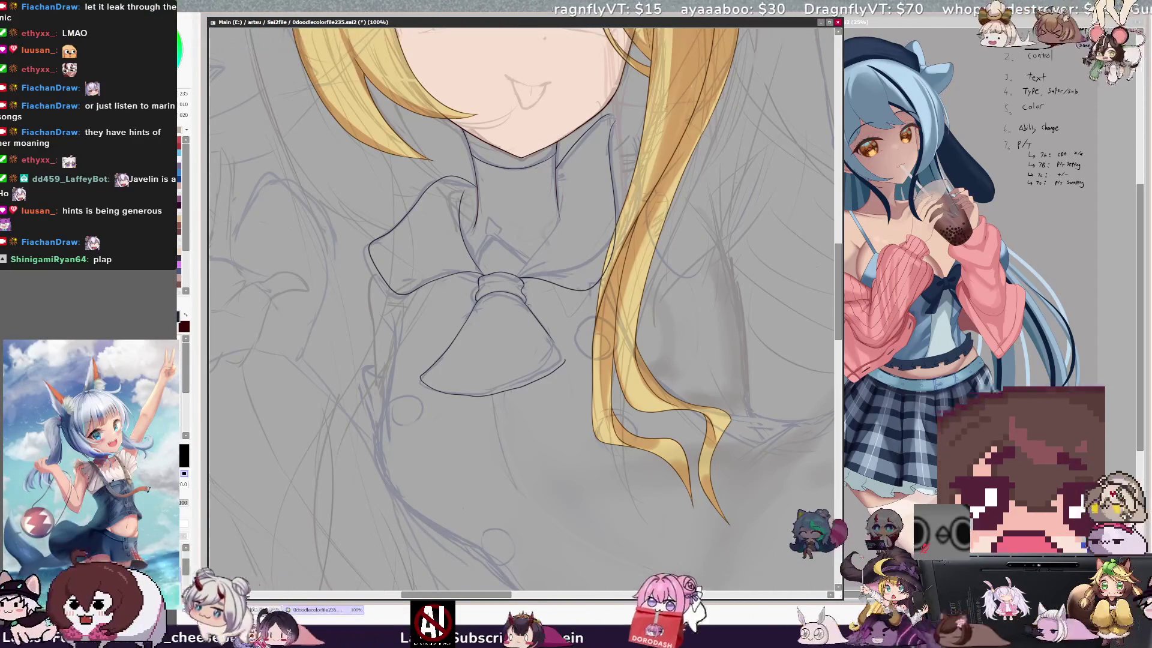
key(b)
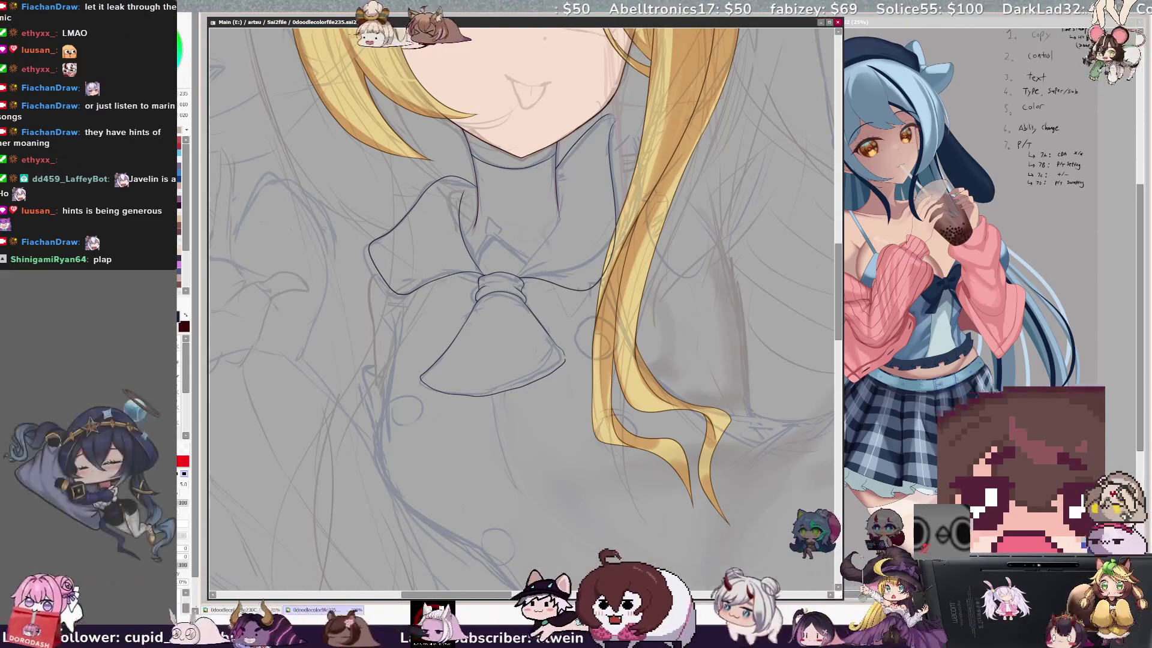
- Re-tilt the canvas about 15° clockwise and set the inking brush to size 5
key(End)
key(End)
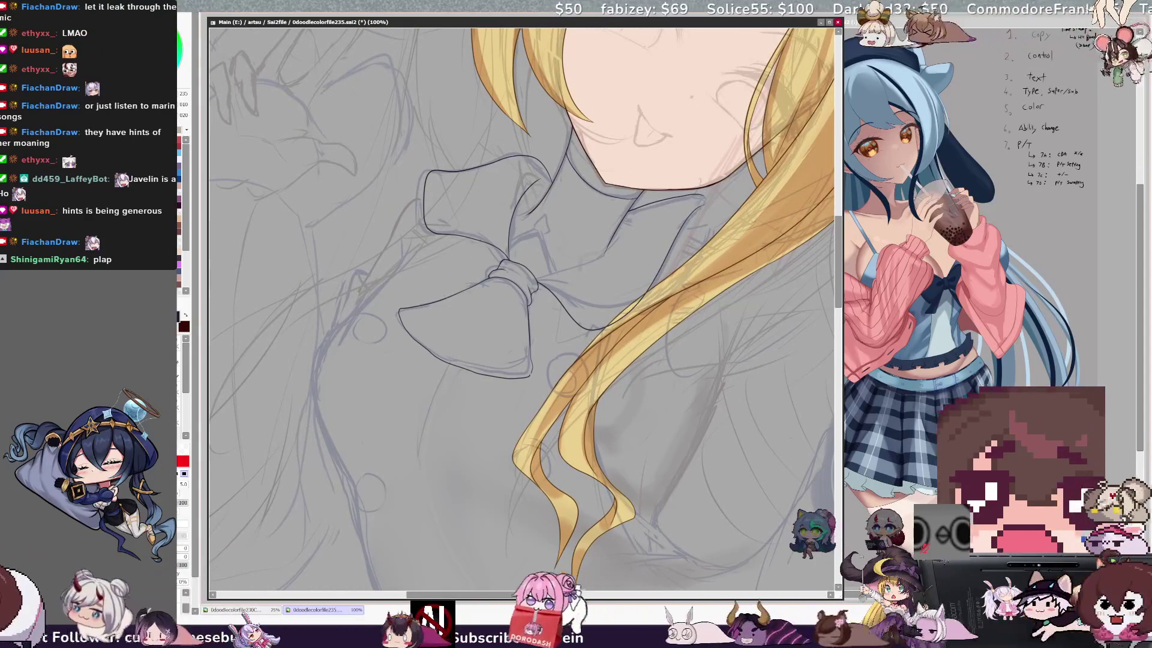
key(e)
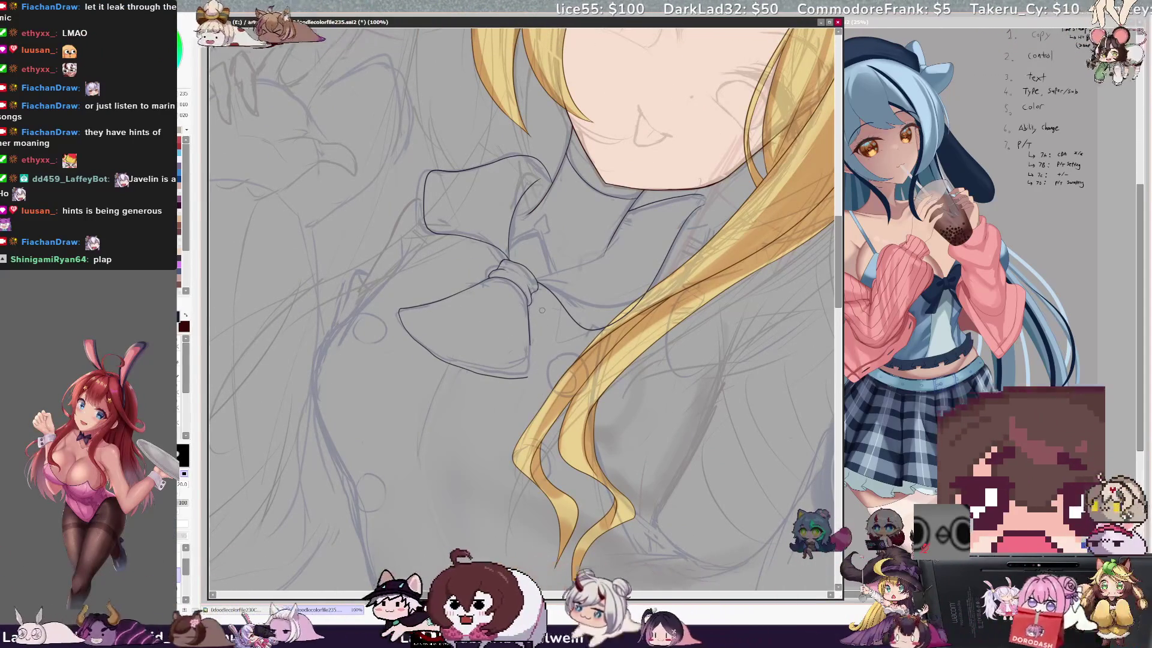
key(n)
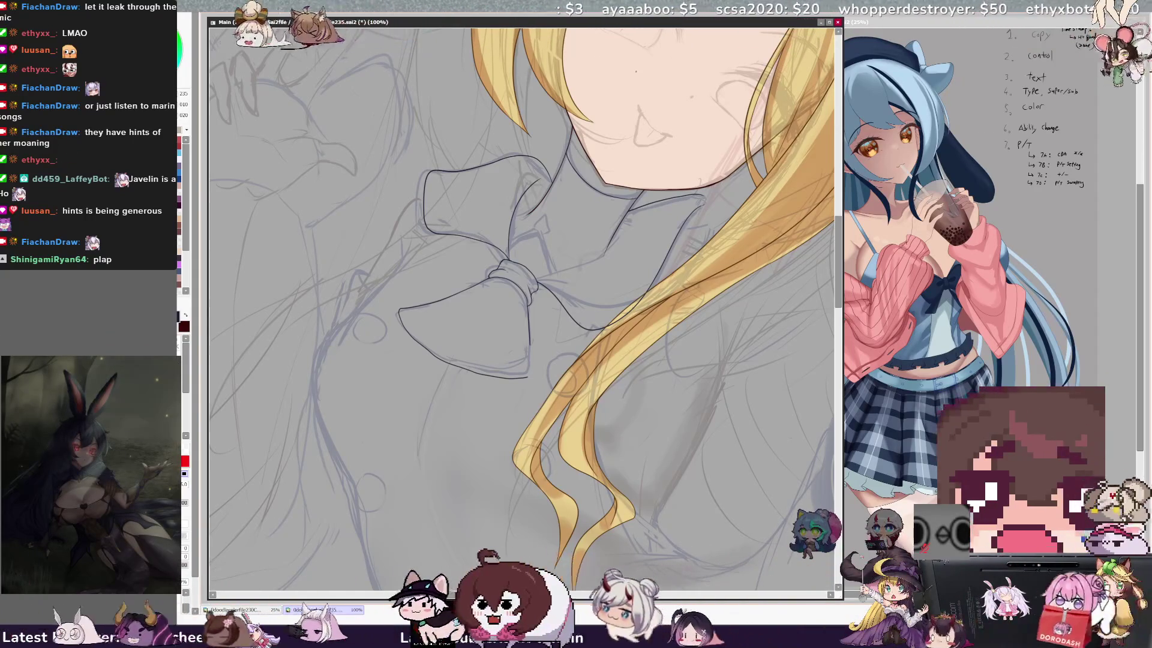
key(Home)
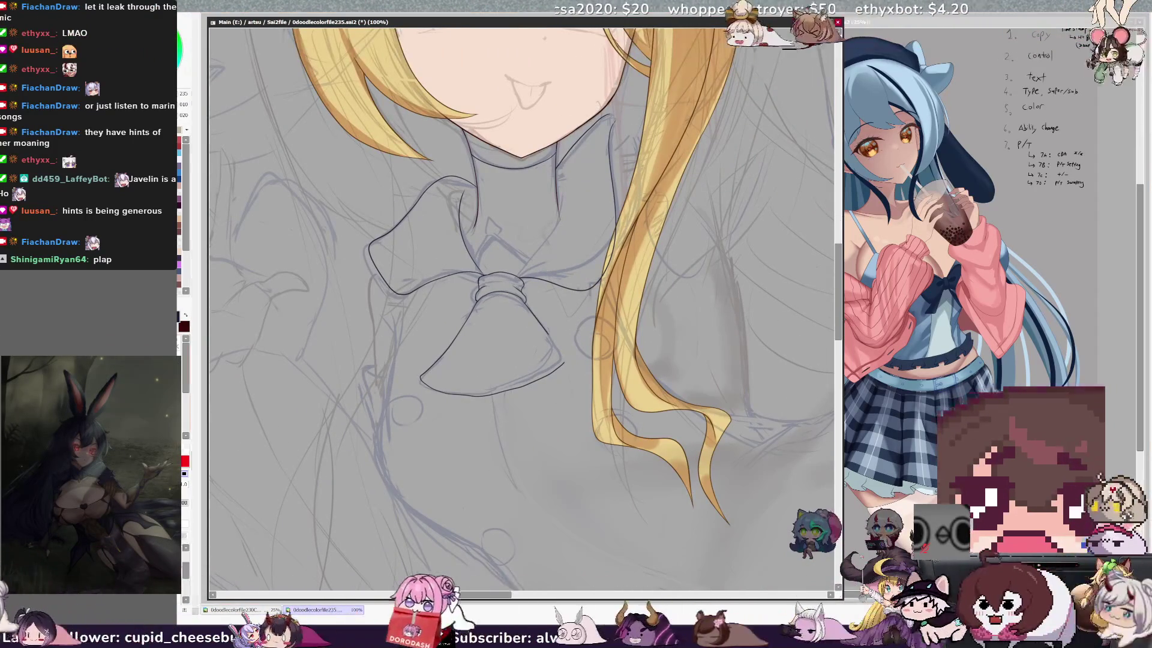
drag(398, 159, 432, 191)
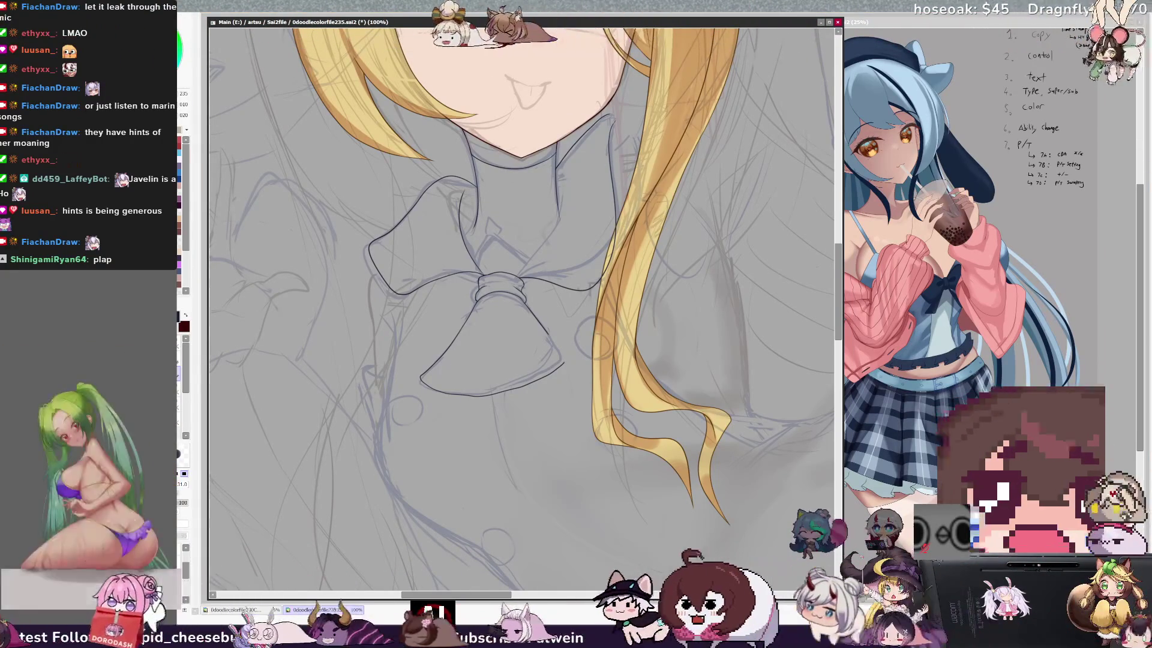
key(n)
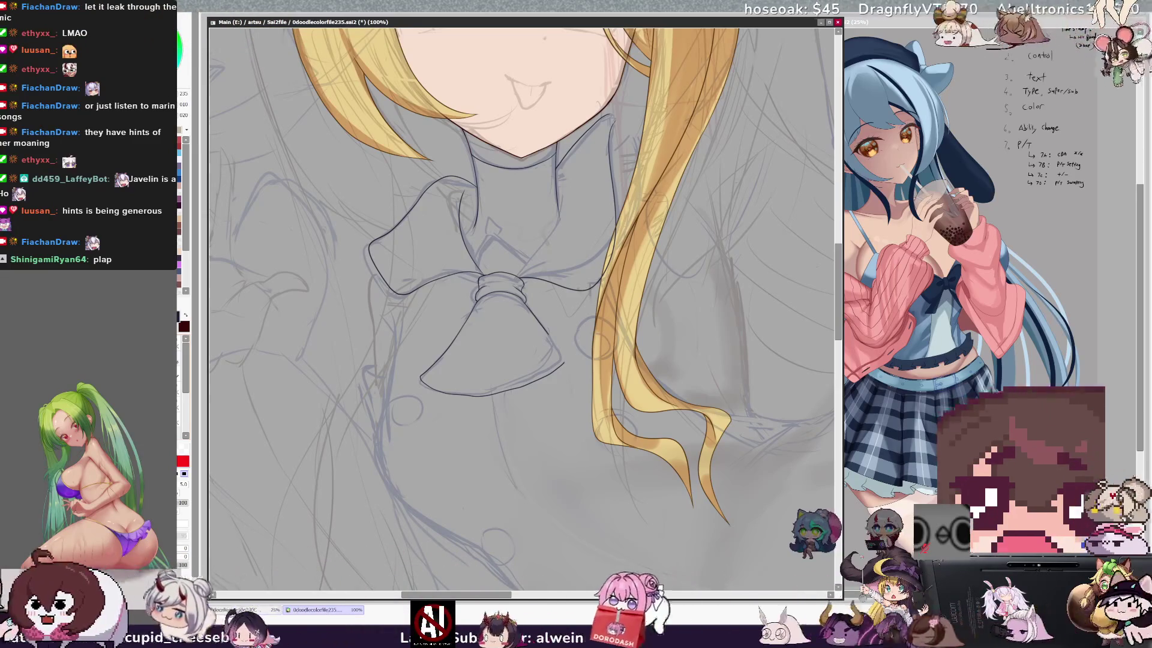
key(End)
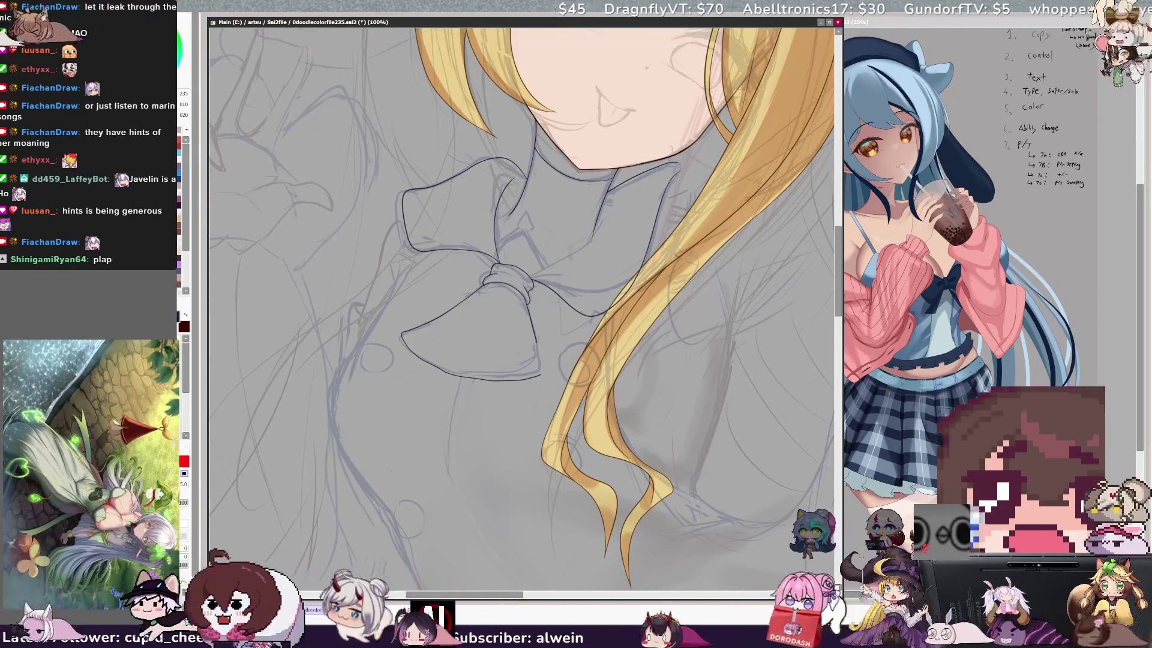
- Redraw the lower bow flap outline and rotate it counter-clockwise into place with Ctrl+T
drag(537, 232, 544, 267)
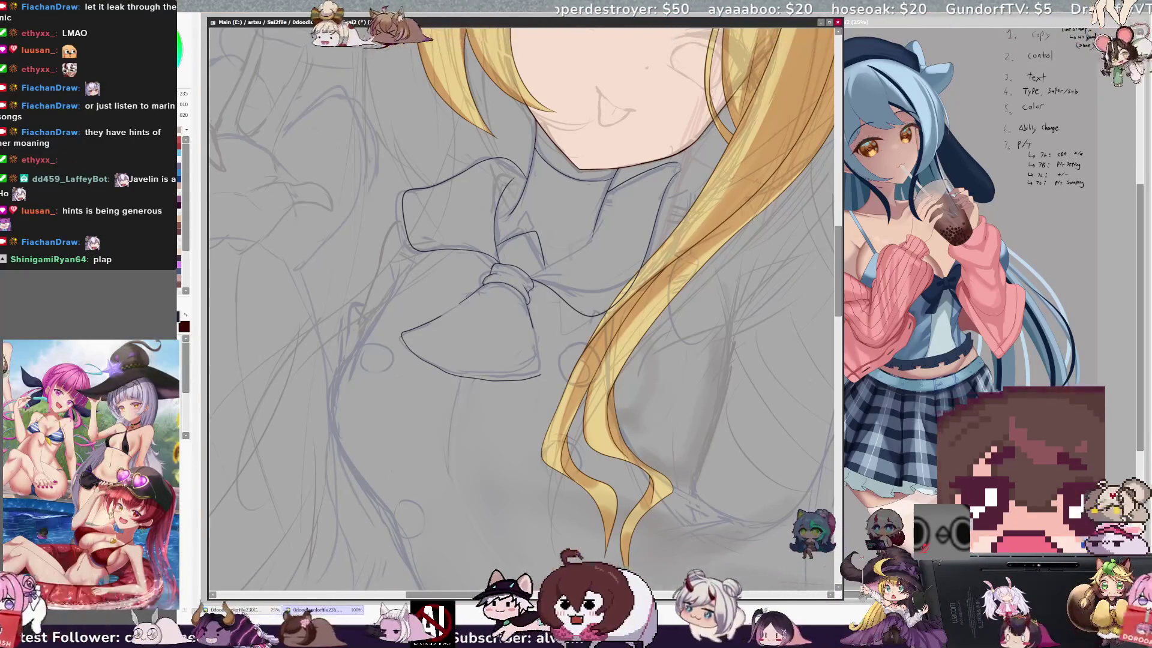
mouse_move(387, 324)
mouse_down()
mouse_move(558, 390)
mouse_move(465, 324)
mouse_up()
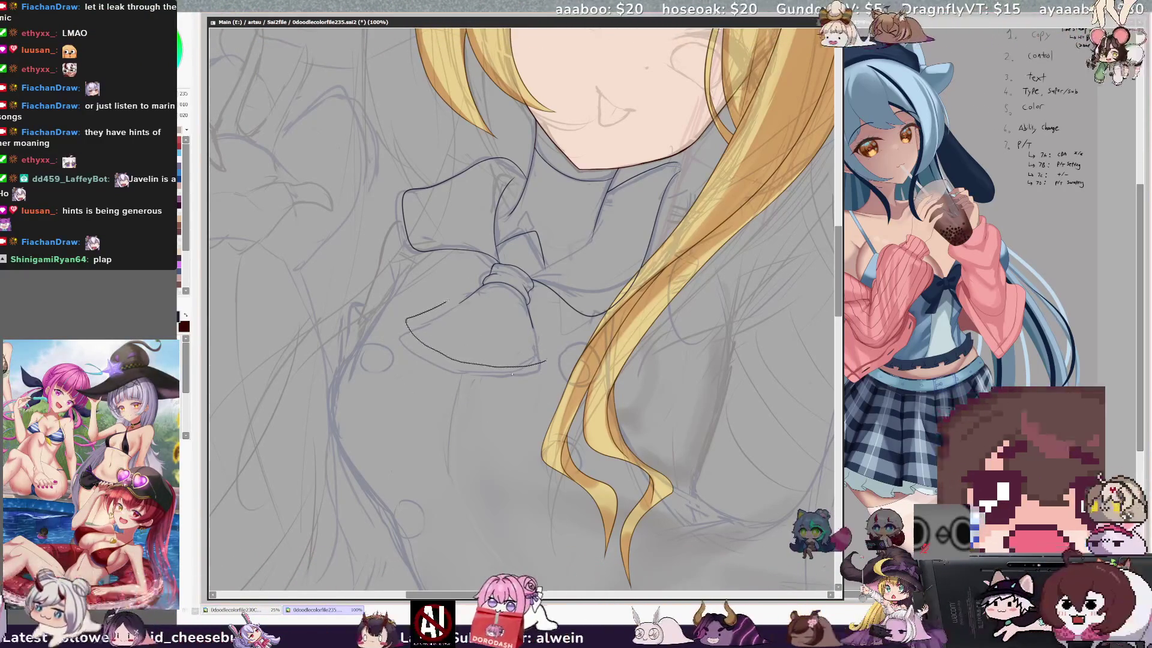
key(ctrl+t)
mouse_move(559, 322)
mouse_down()
mouse_move(548, 299)
mouse_move(504, 320)
mouse_up()
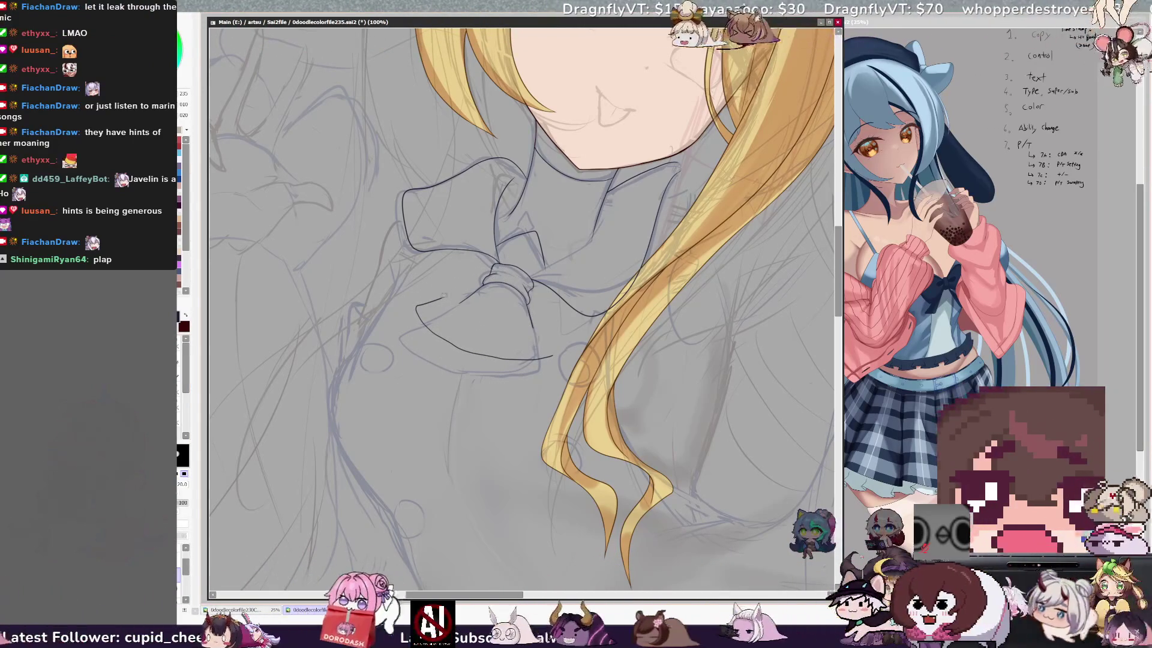
key(ctrl+z)
key(ctrl+z)
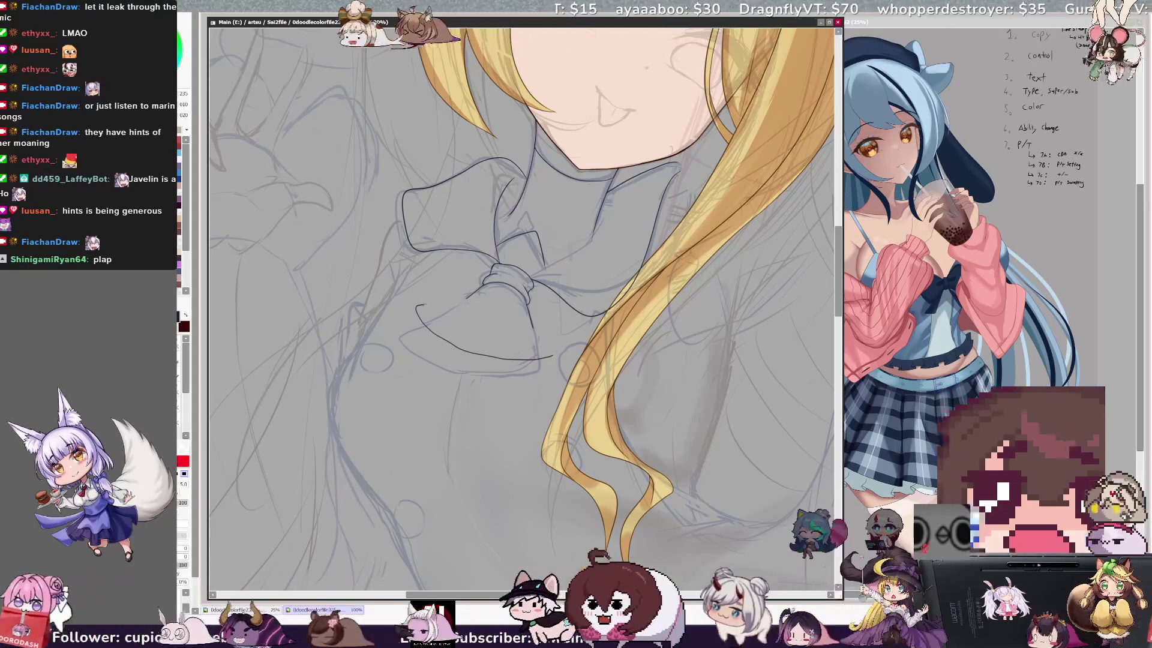
- Ink the left lobe's top edge and erase the lower line's left end to rejoin it cleanly
drag(432, 302, 465, 296)
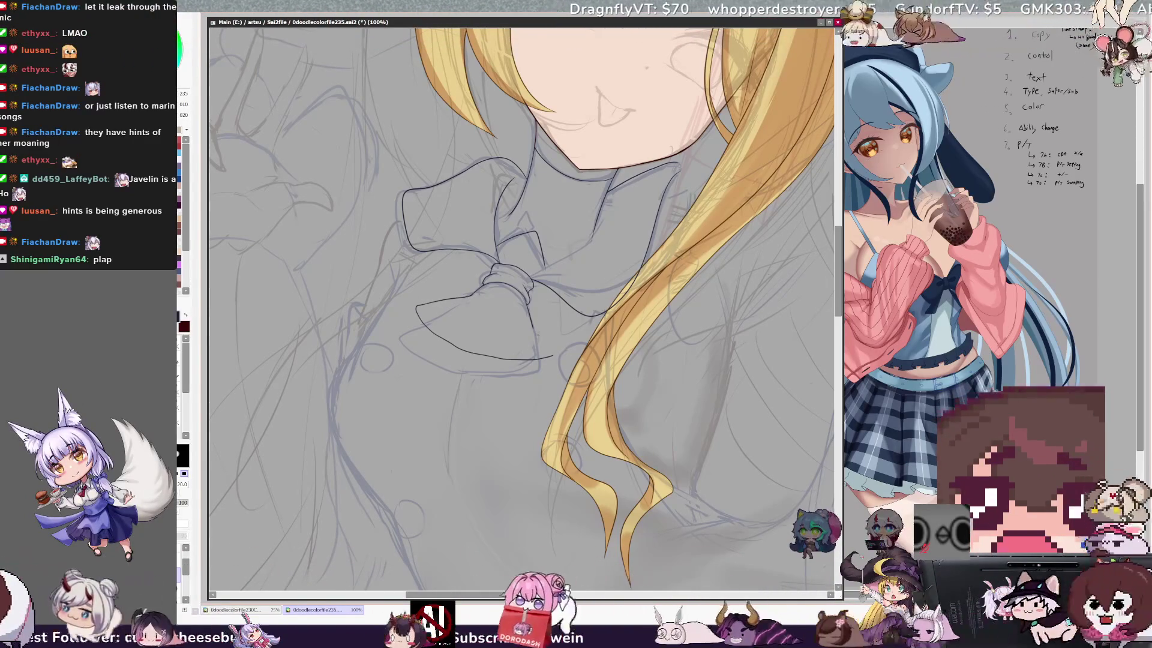
key(n)
drag(548, 336, 556, 355)
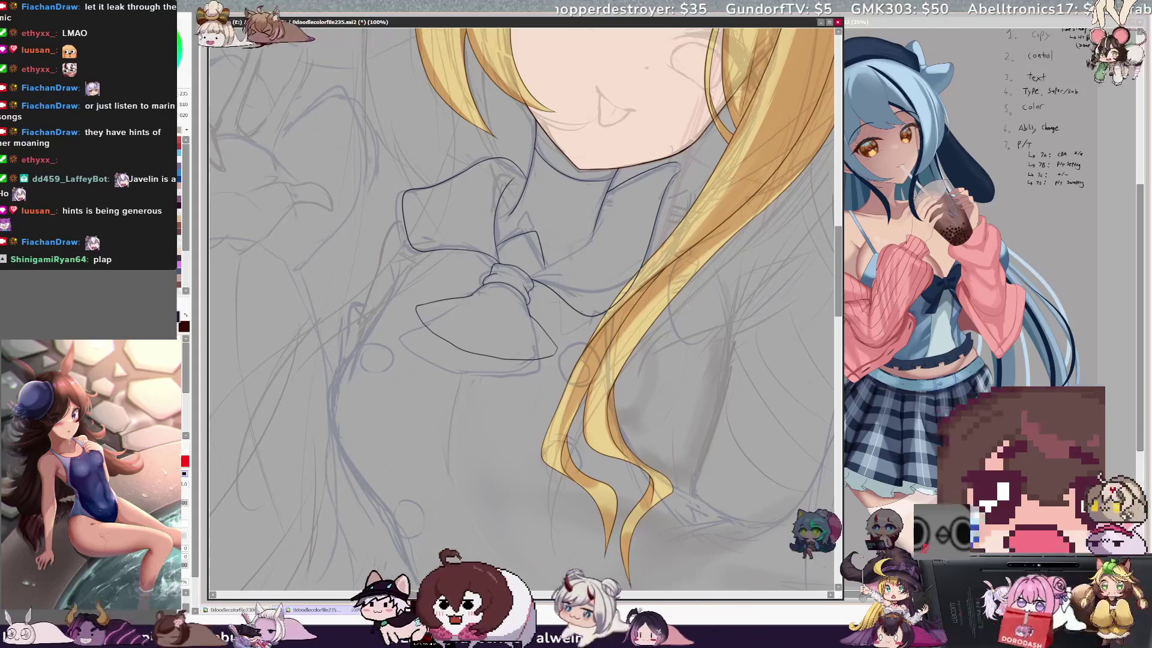
key(n)
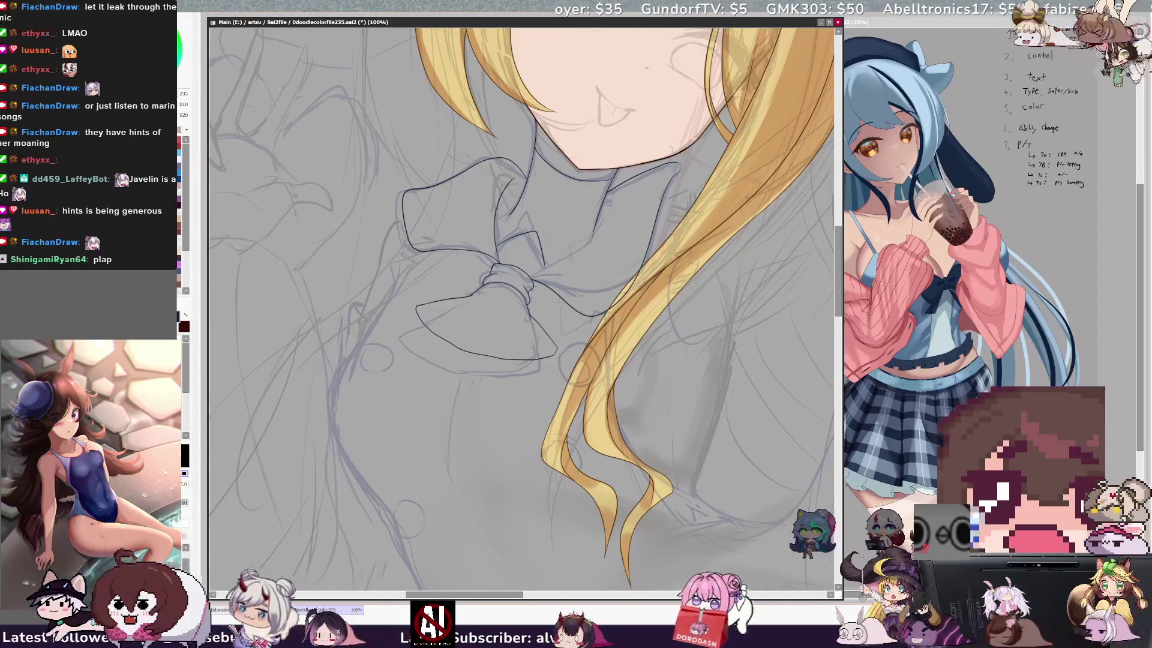
key(ctrl+z)
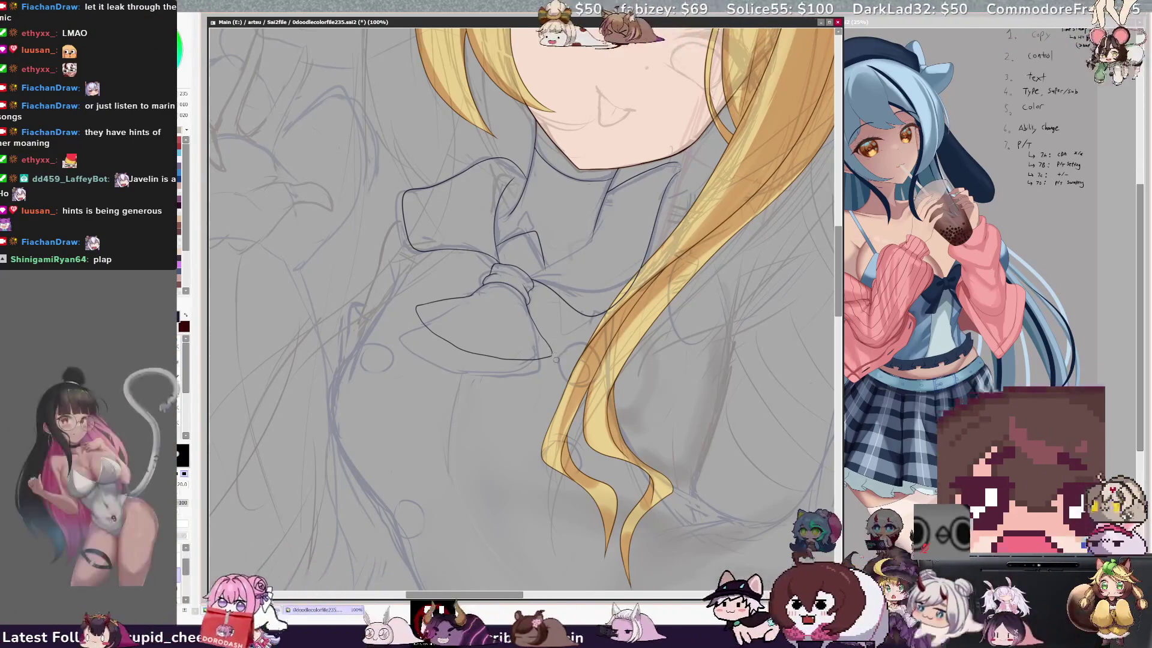
key(e)
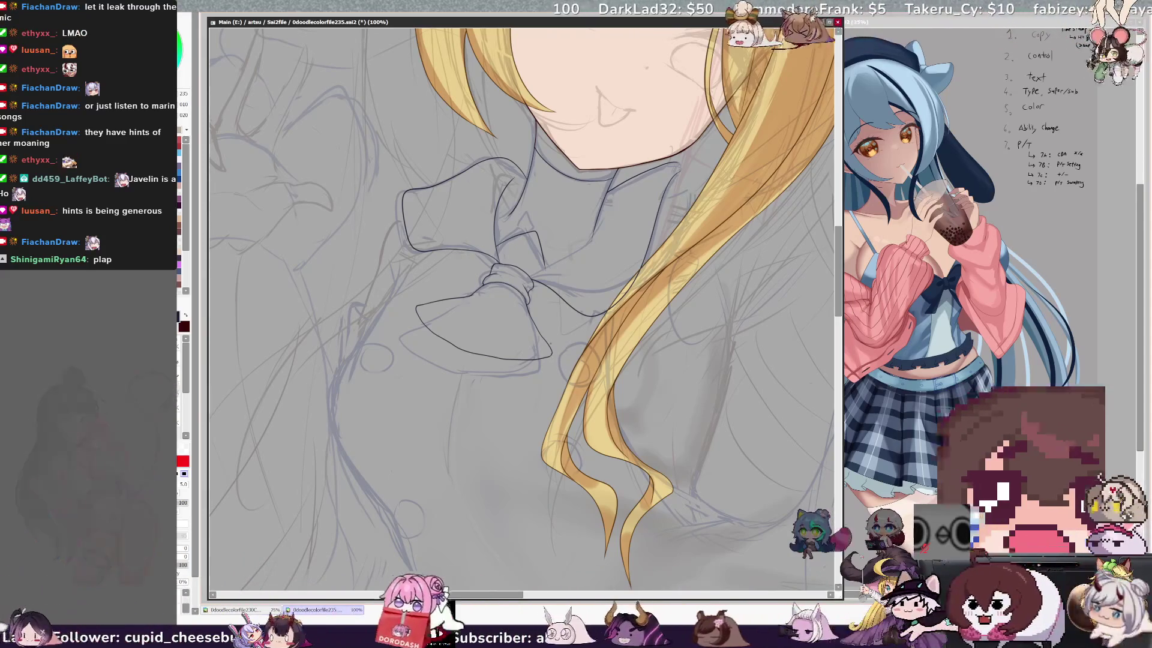
key(e)
drag(417, 307, 433, 303)
key(n)
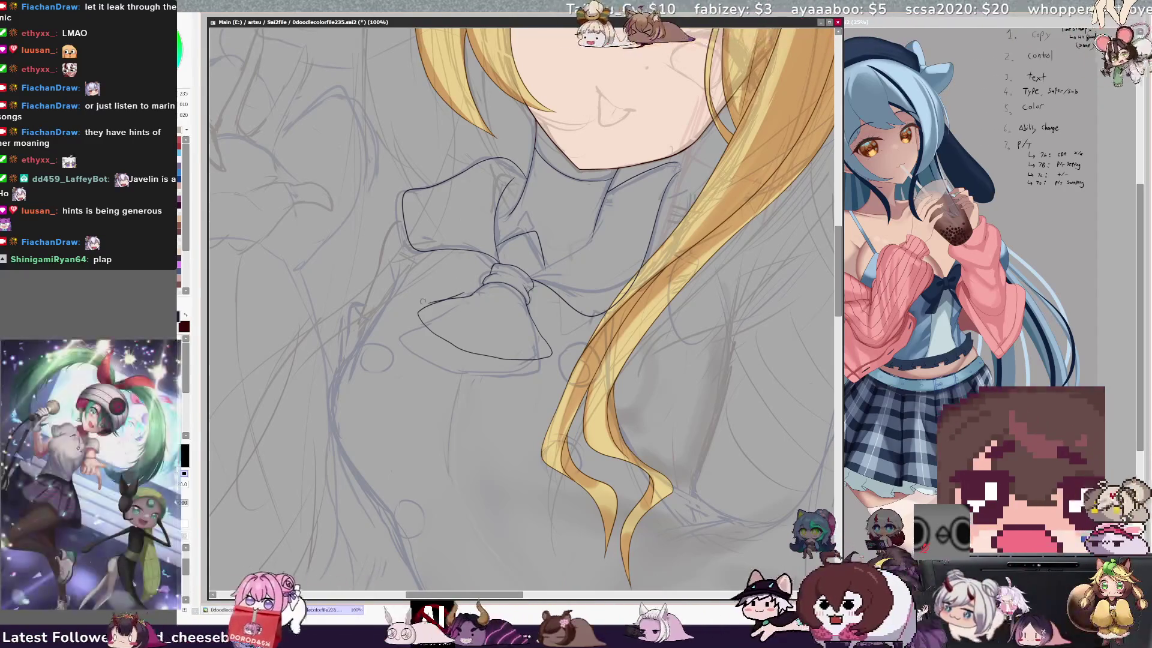
key(Delete)
key(Delete)
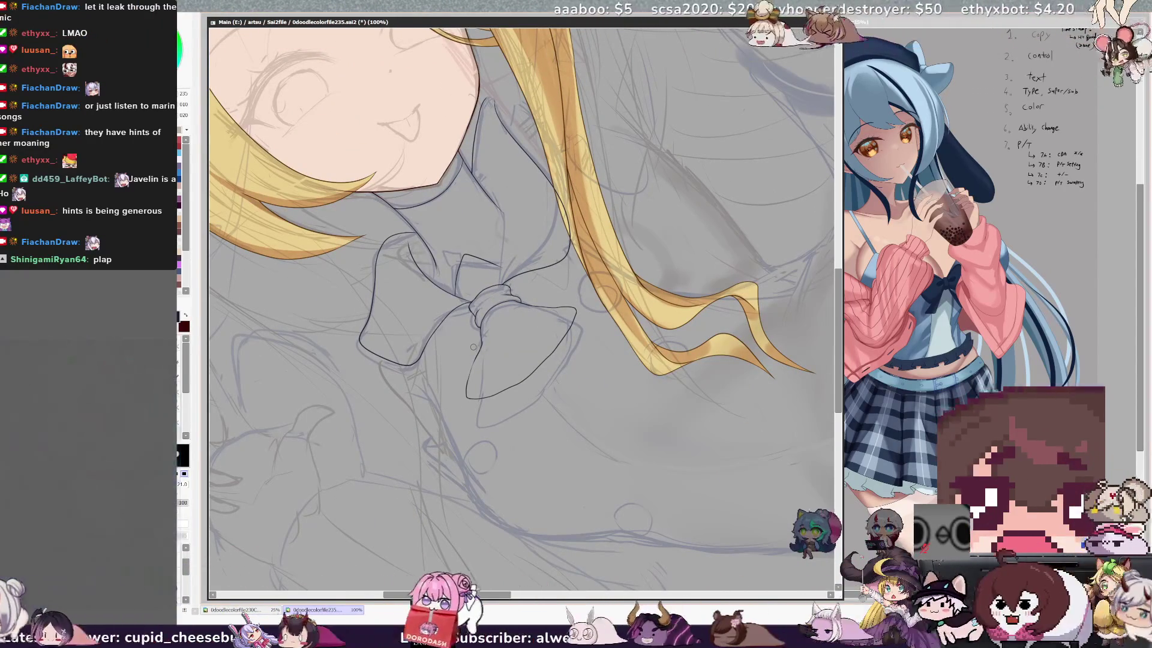
- Mirror the canvas view to check the bow, with the size 5 pen ready
key(n)
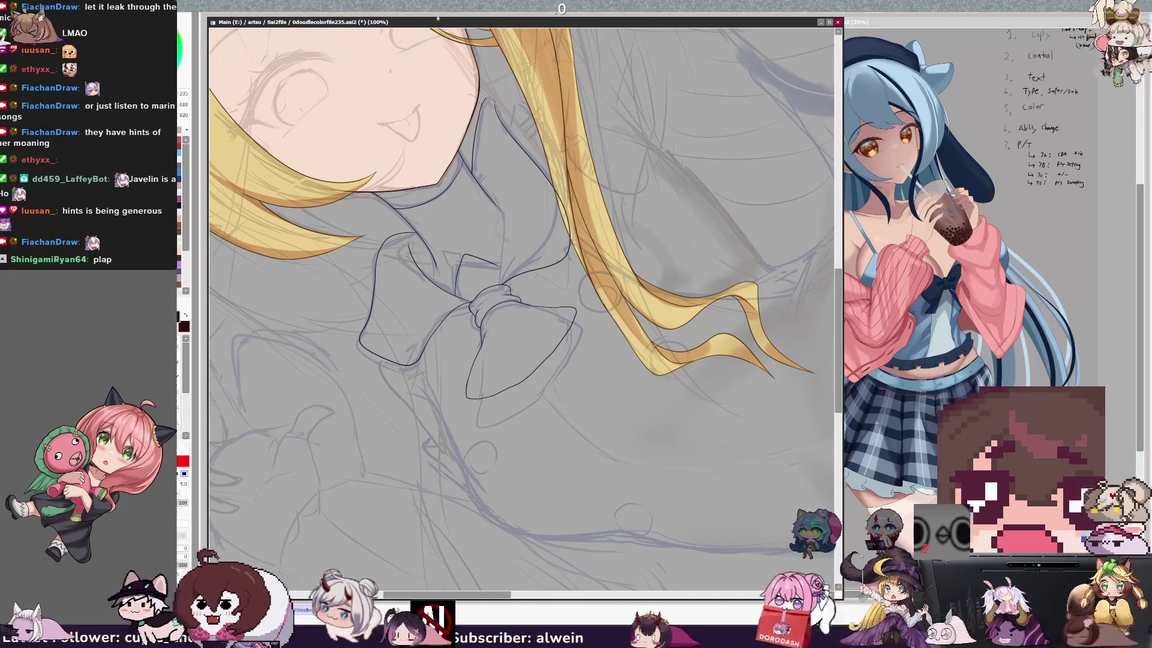
key(h)
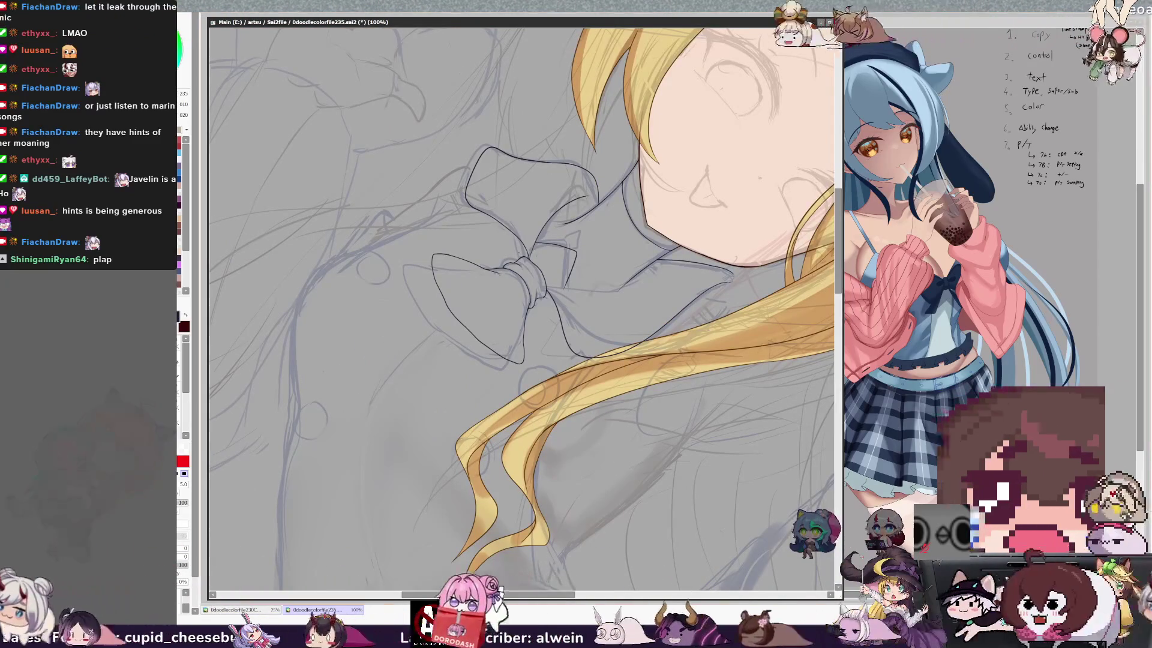
key(e)
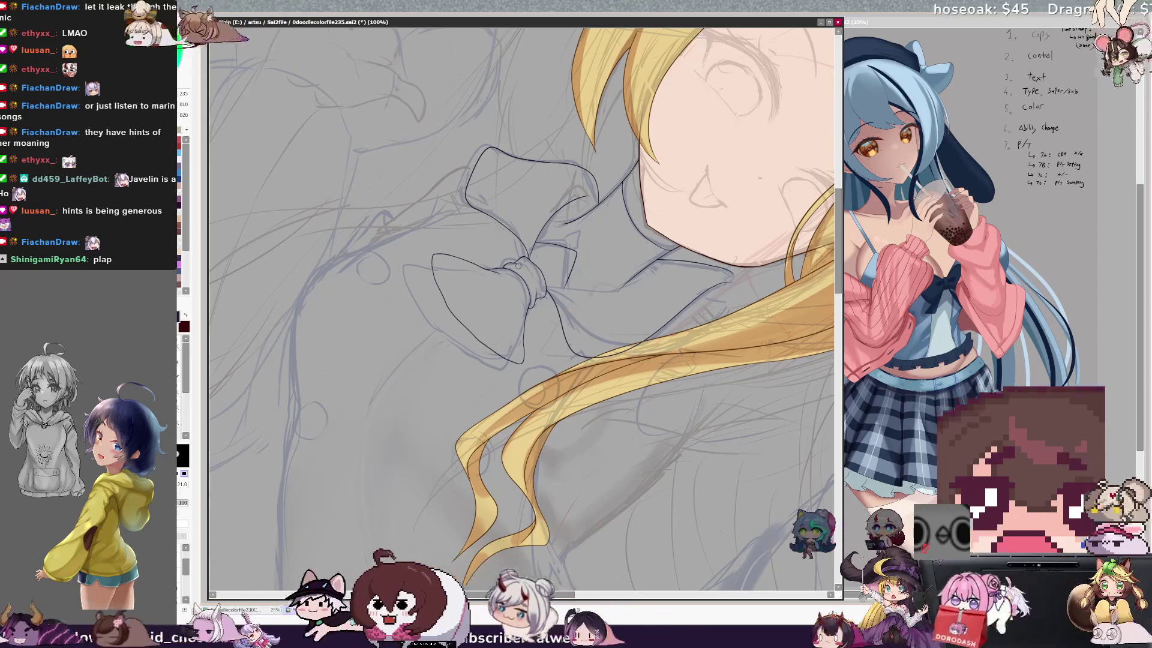
key(b)
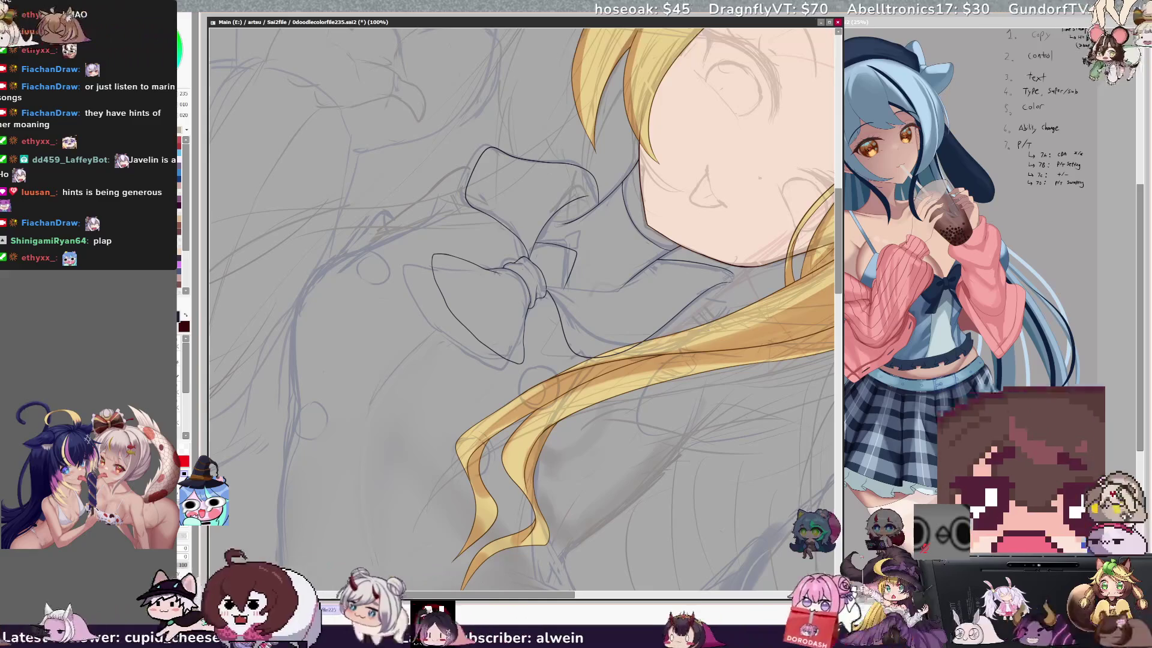
key(h)
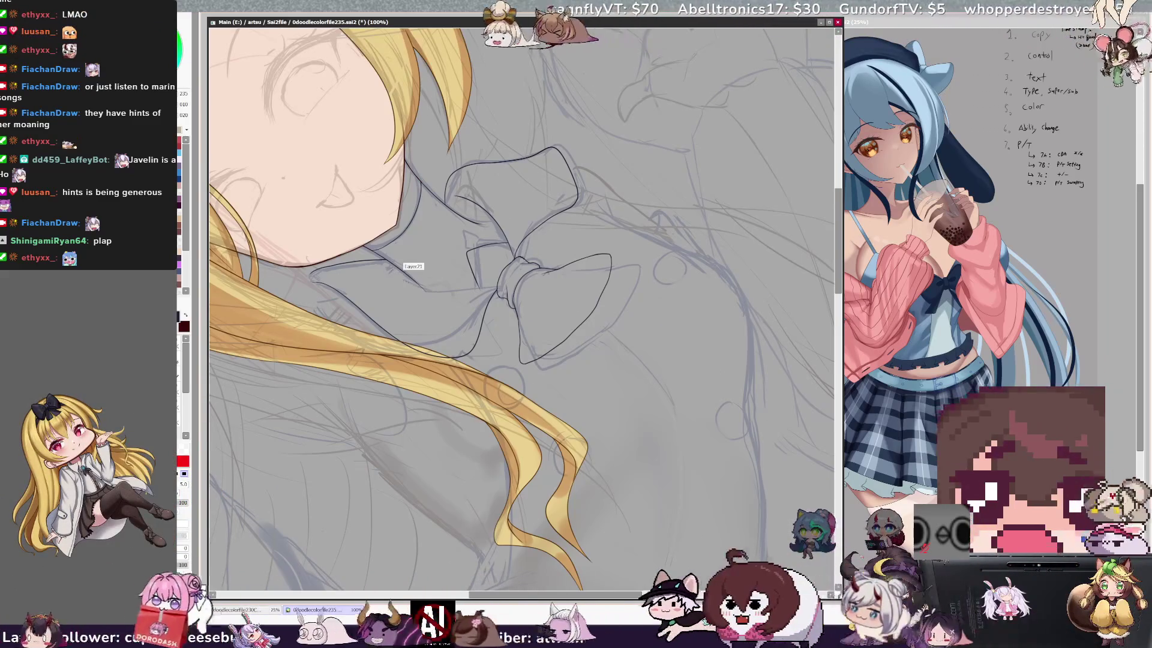
- Ink a short corrective line on the bow's lower loop, then recheck it mirrored
drag(421, 289, 477, 287)
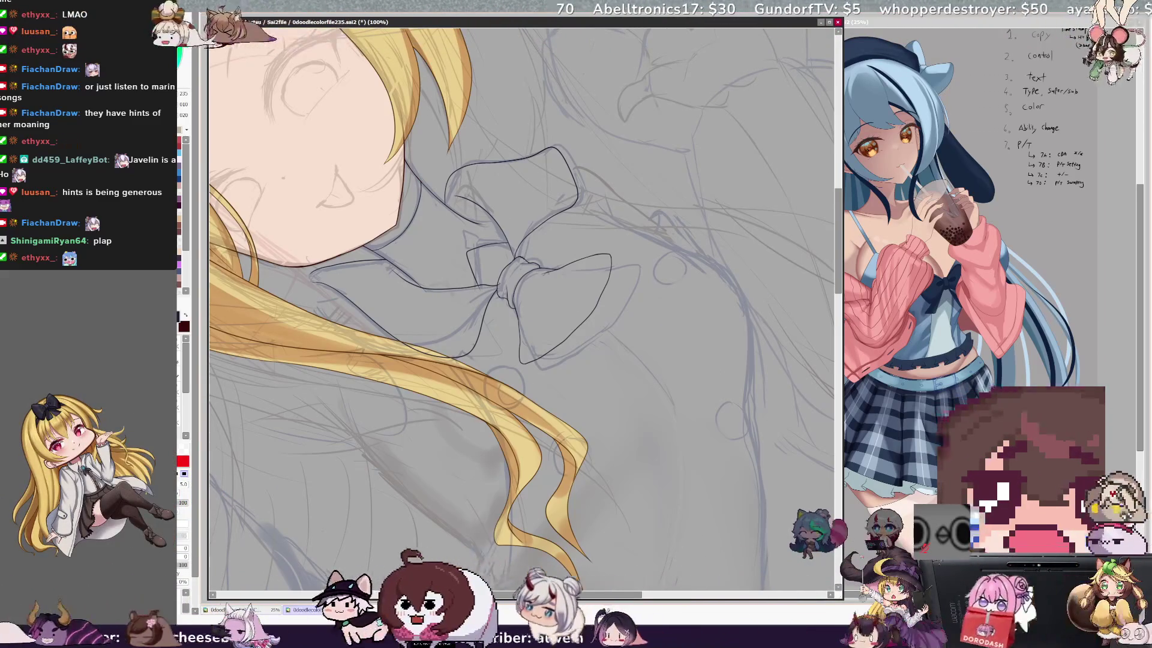
key(h)
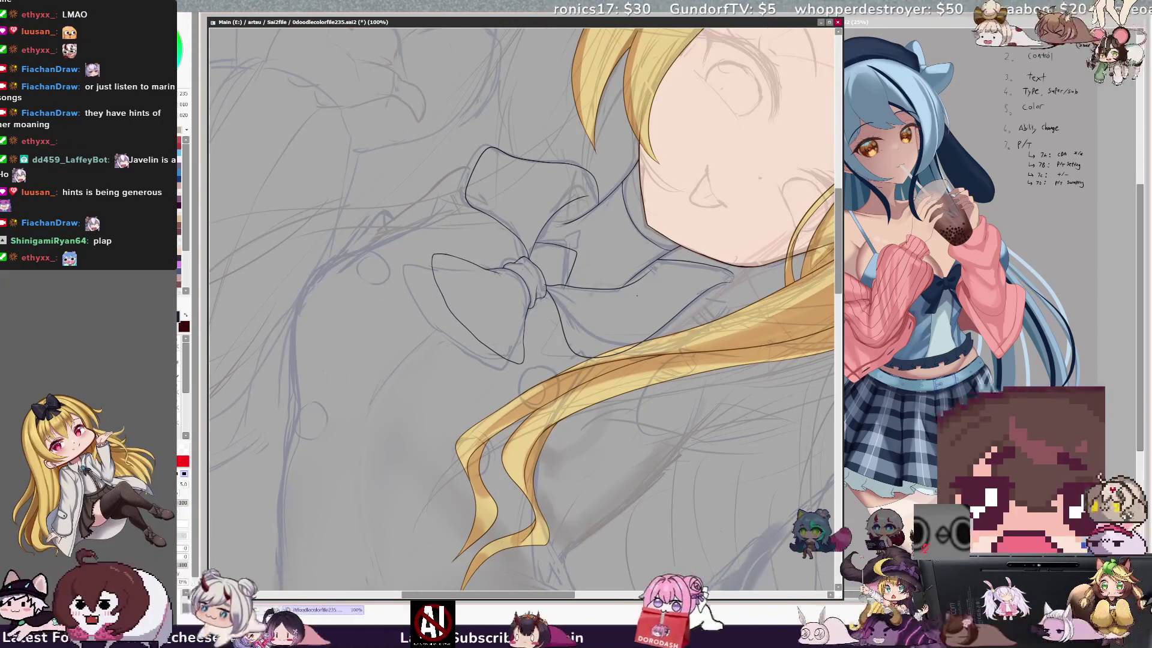
key(e)
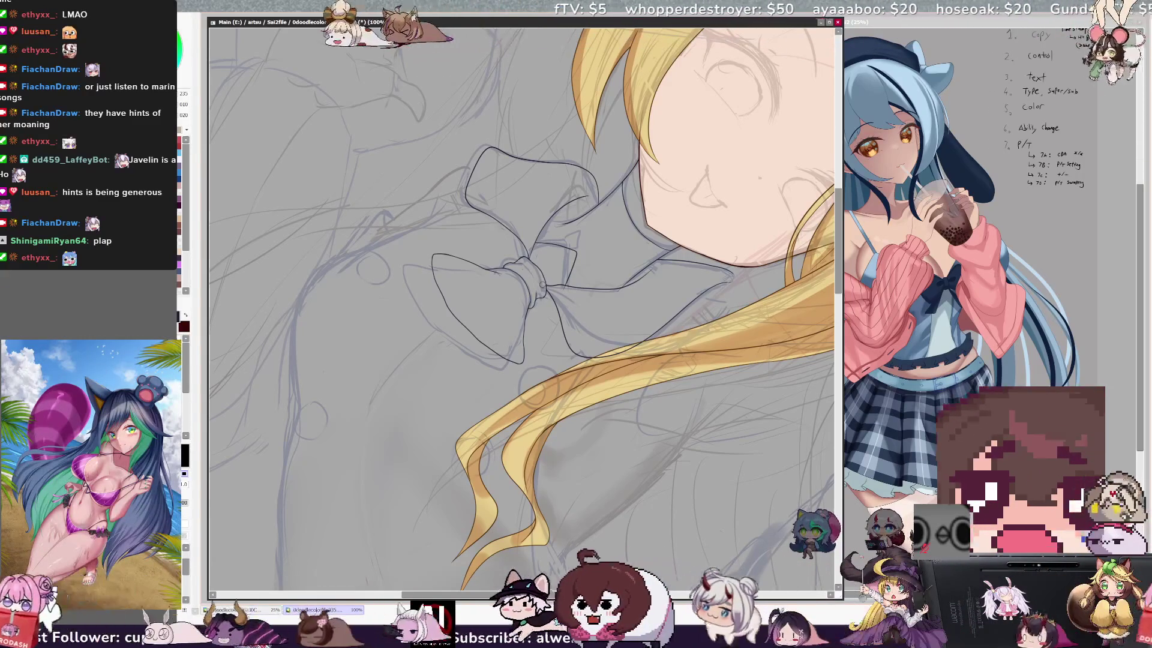
key(e)
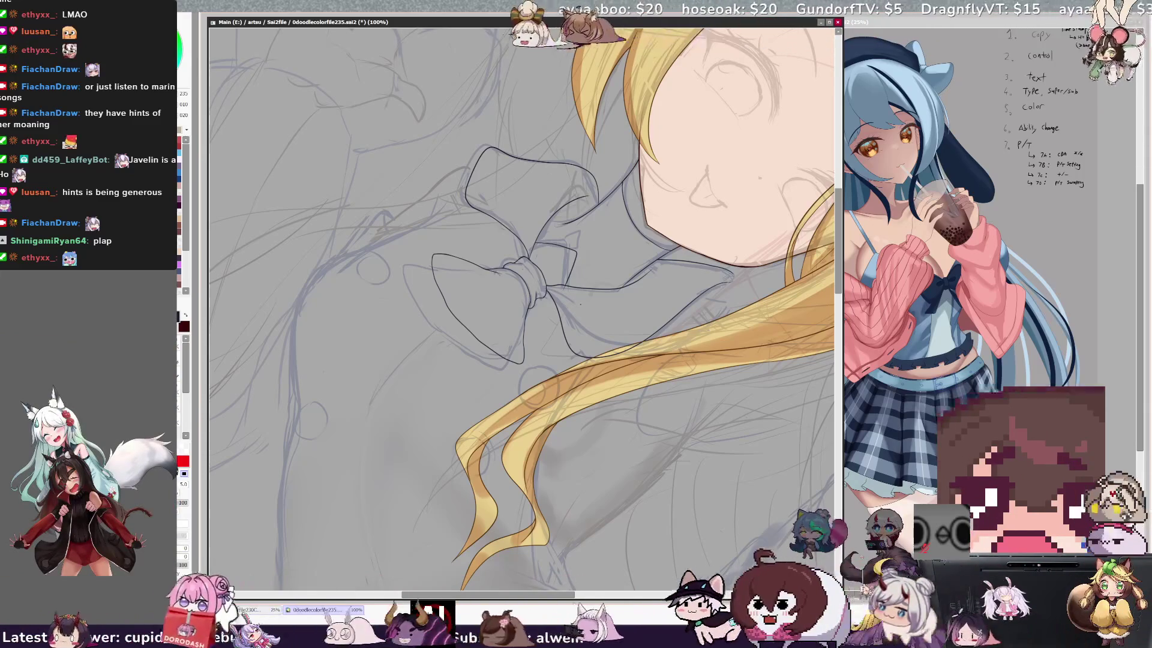
key(n)
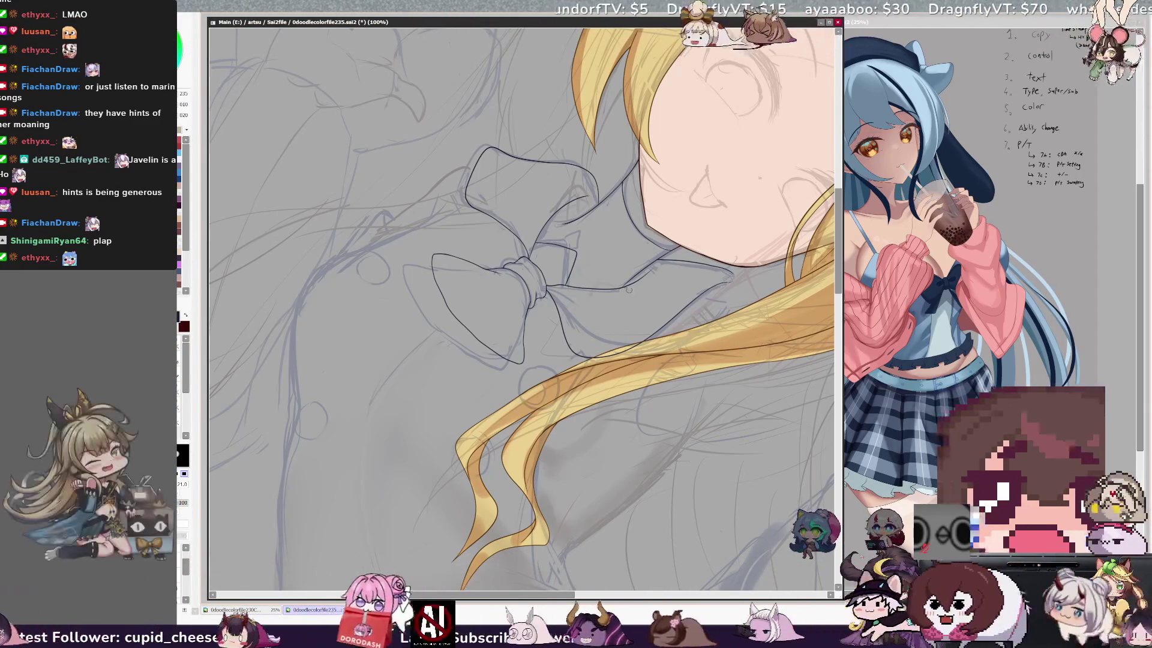
key(e)
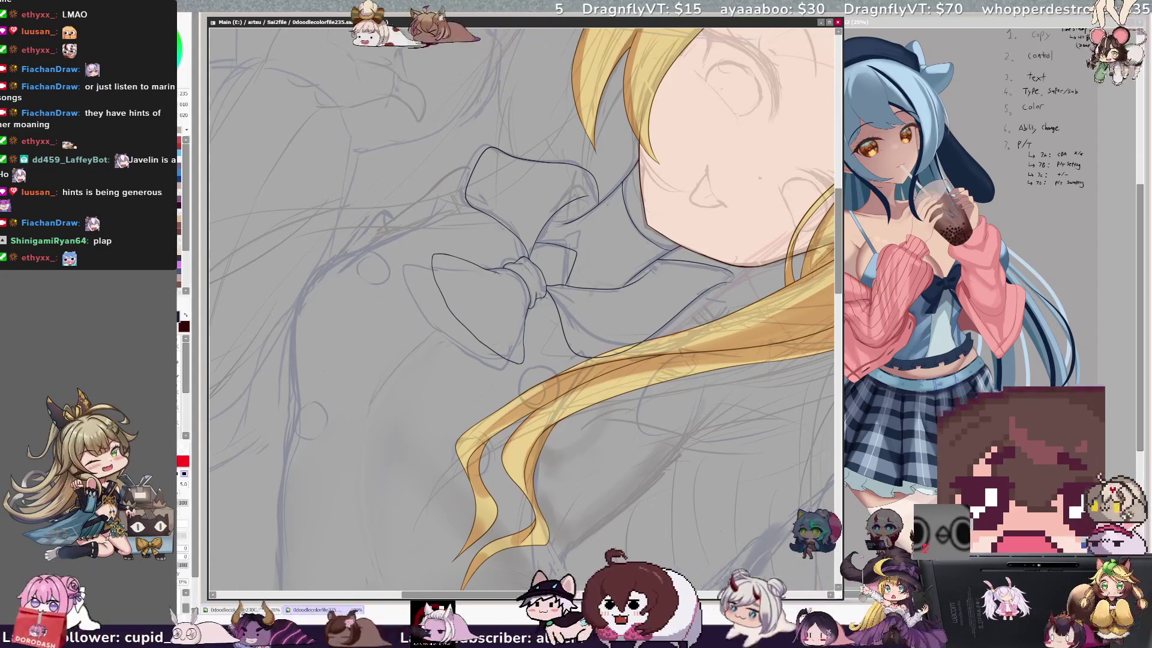
key(b)
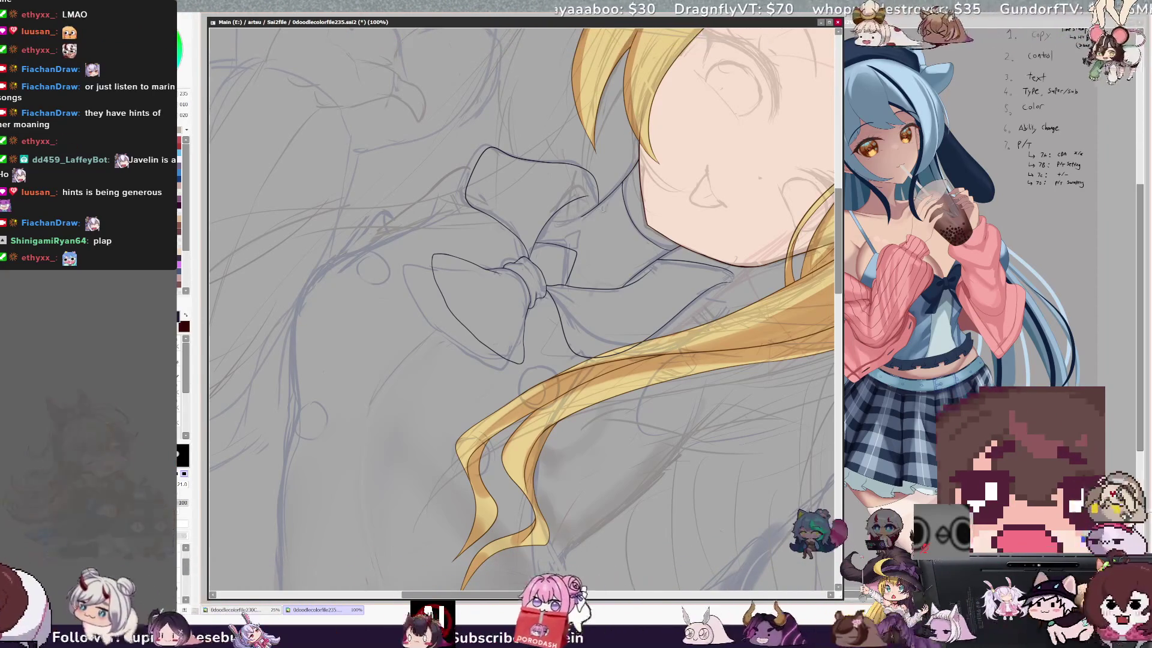
key(e)
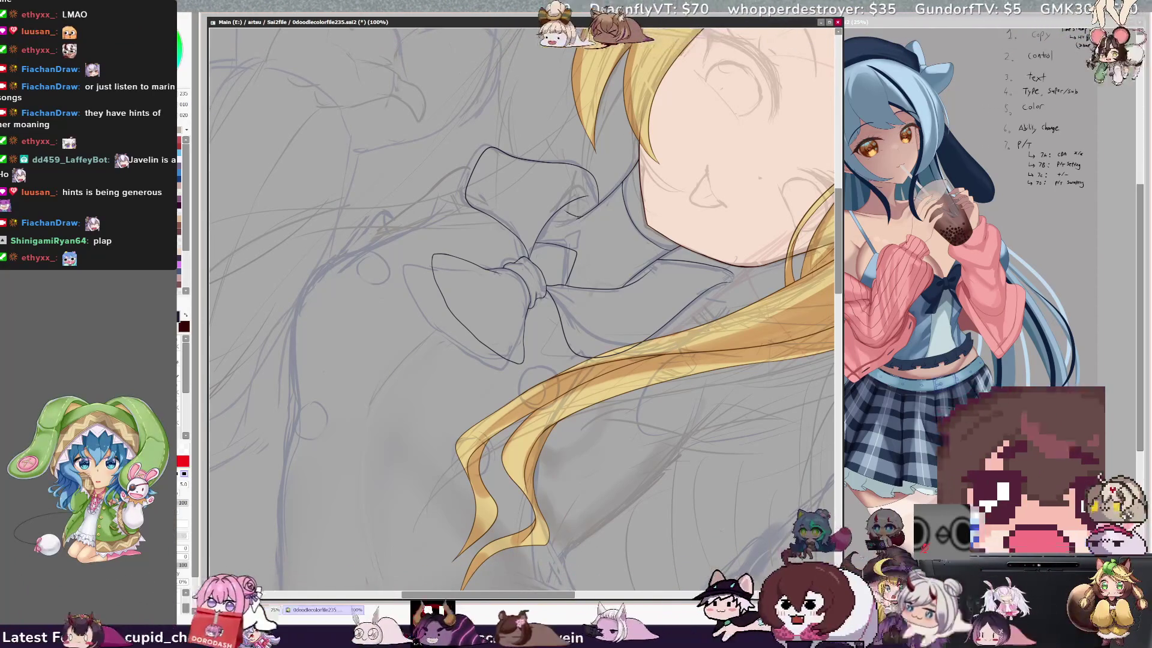
key(h)
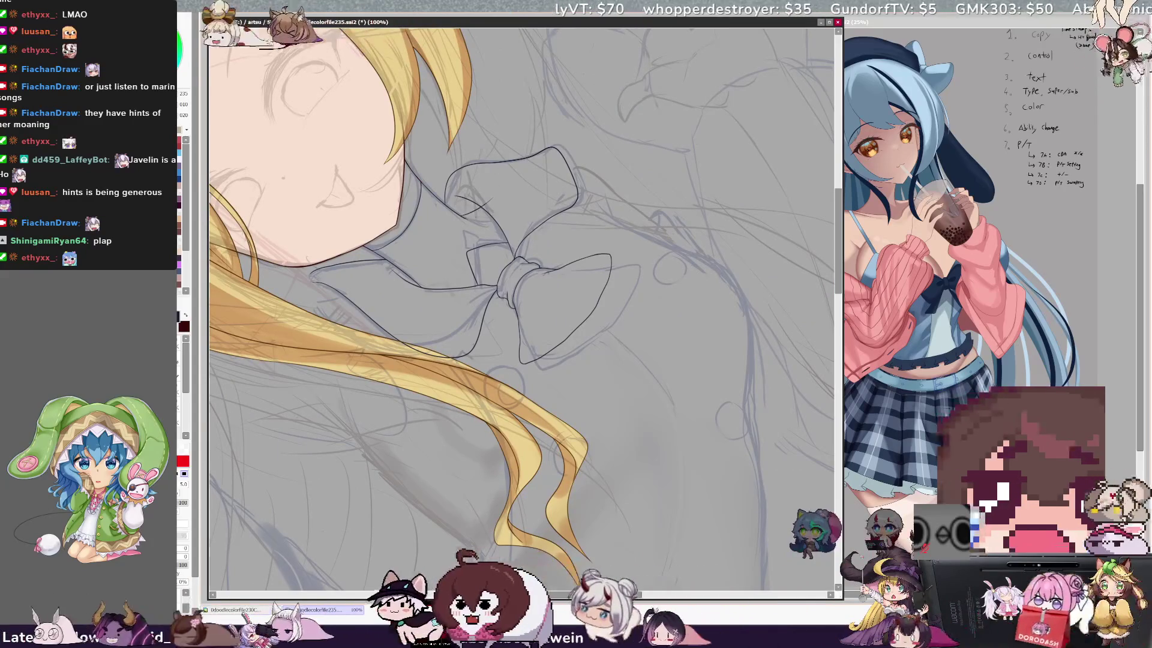
- Check which layer holds the bow lines and sample their black as the drawing colour
ctrl+shift+click(467, 222)
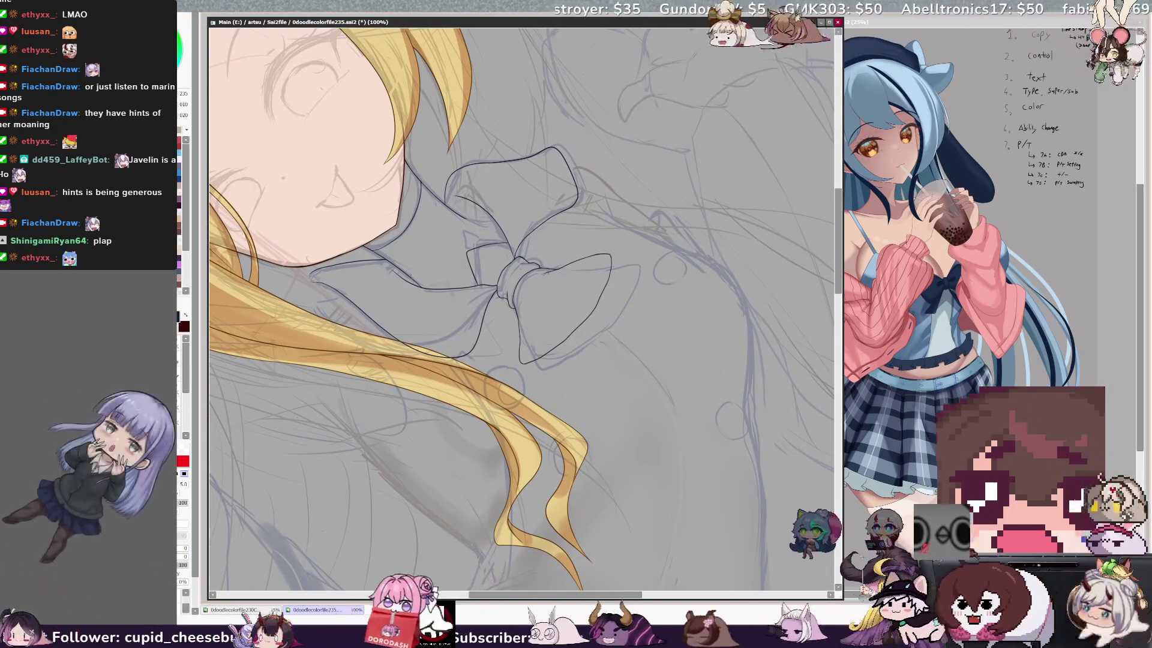
key(e)
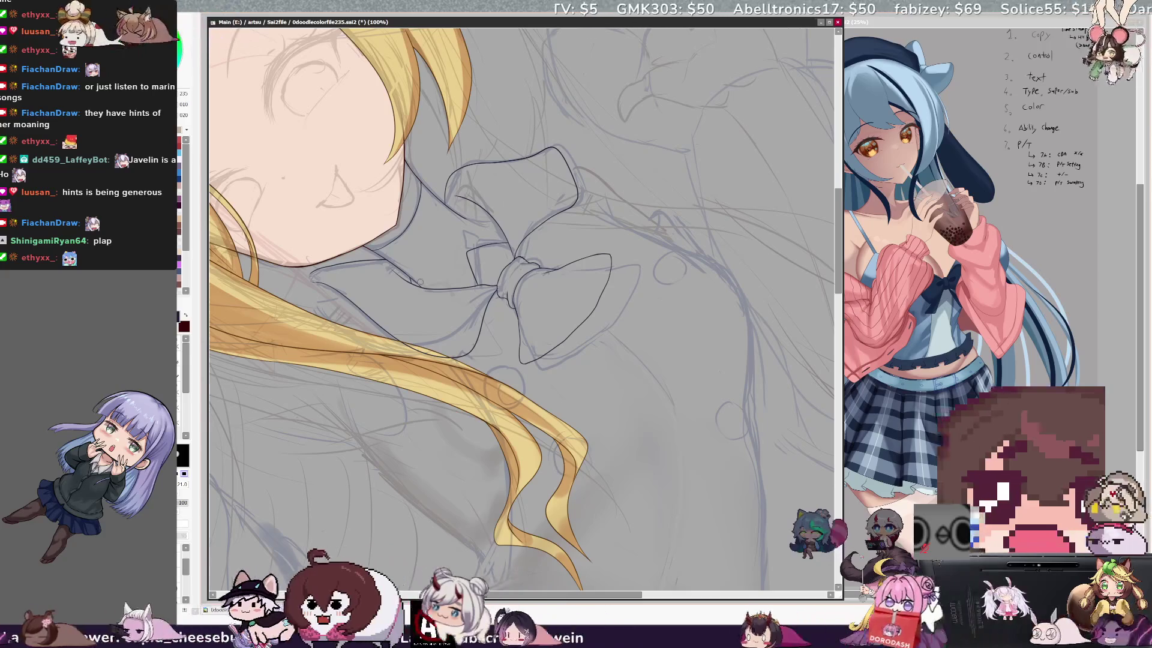
ctrl+shift+click(422, 272)
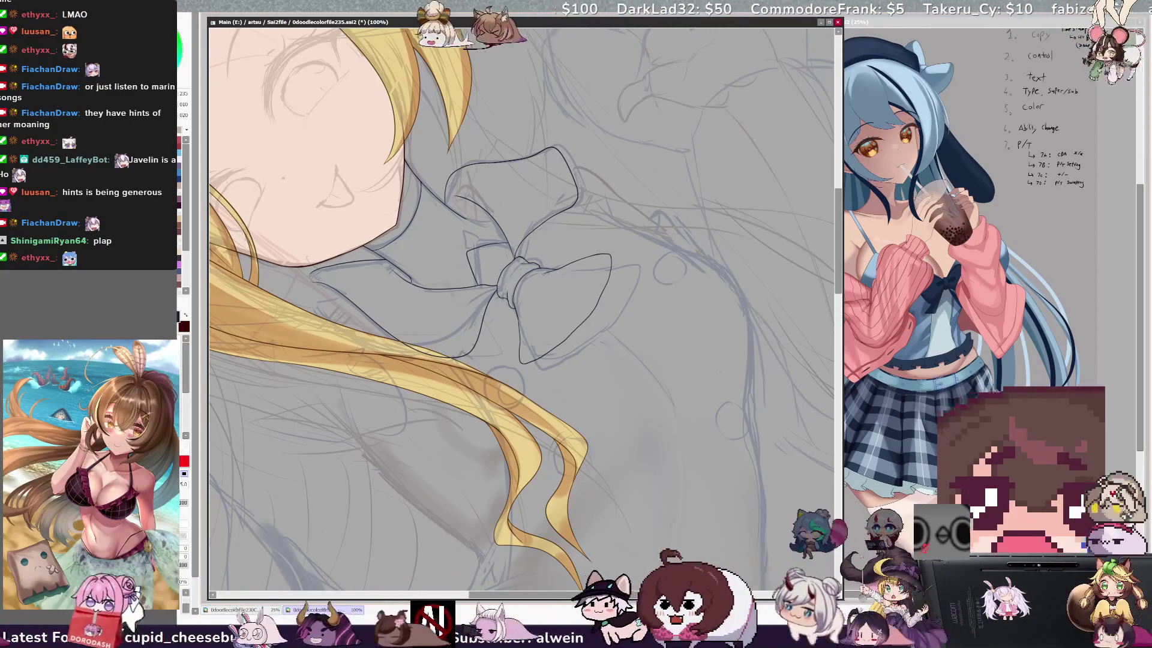
alt+click(453, 219)
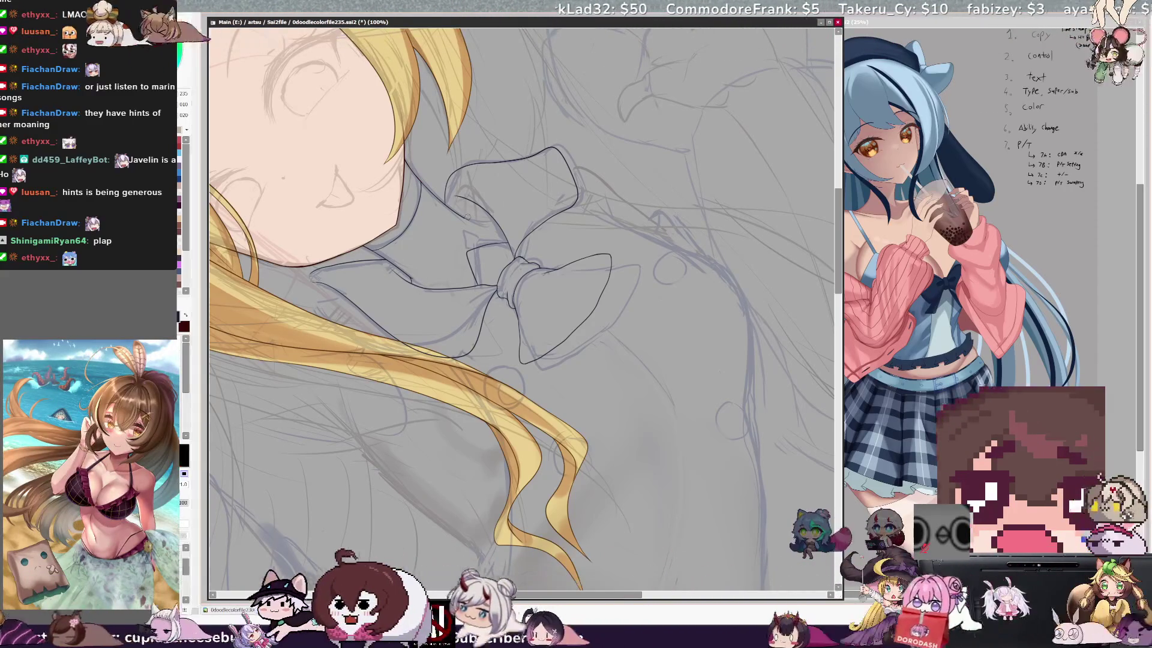
key(b)
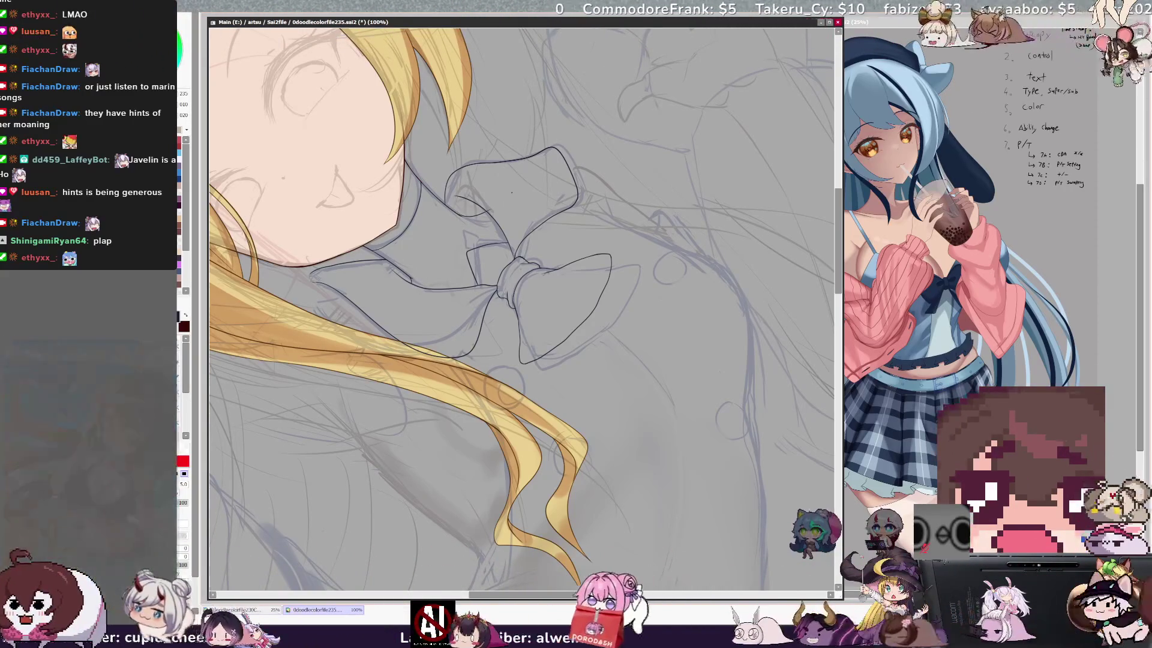
key(n)
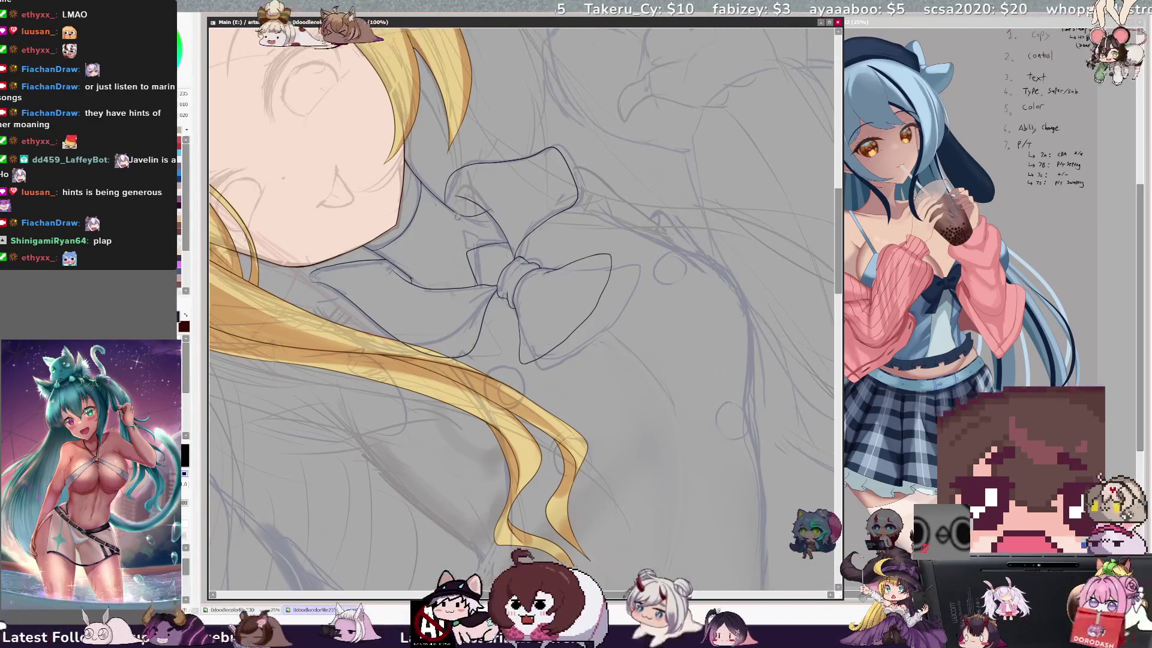
key(b)
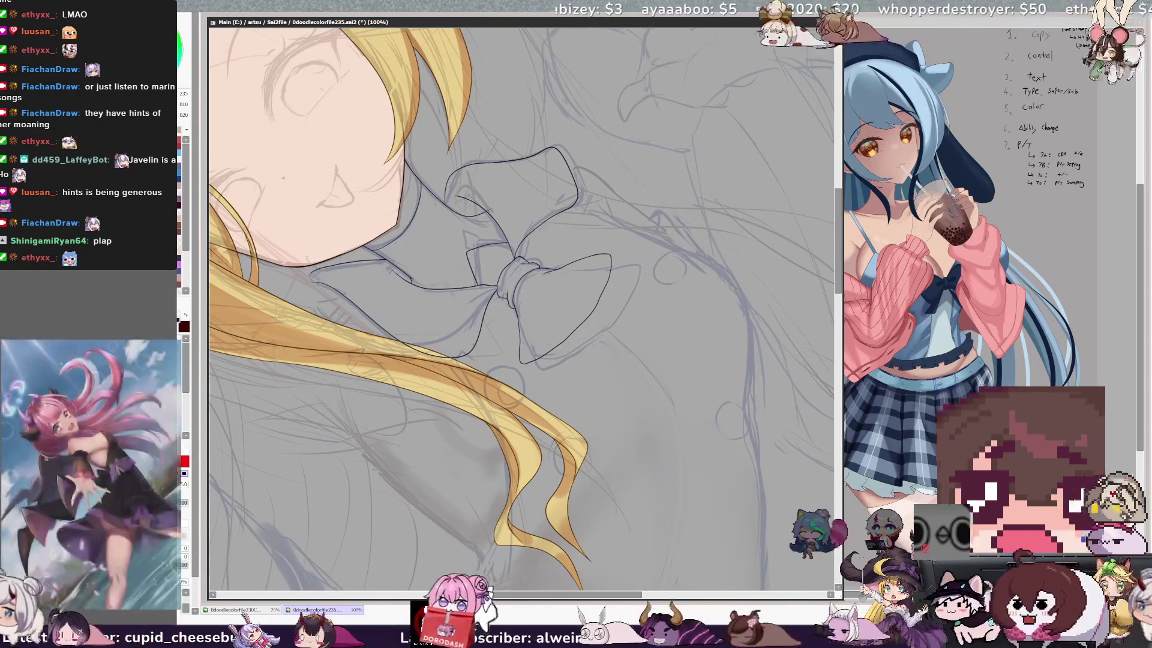
alt+click(490, 209)
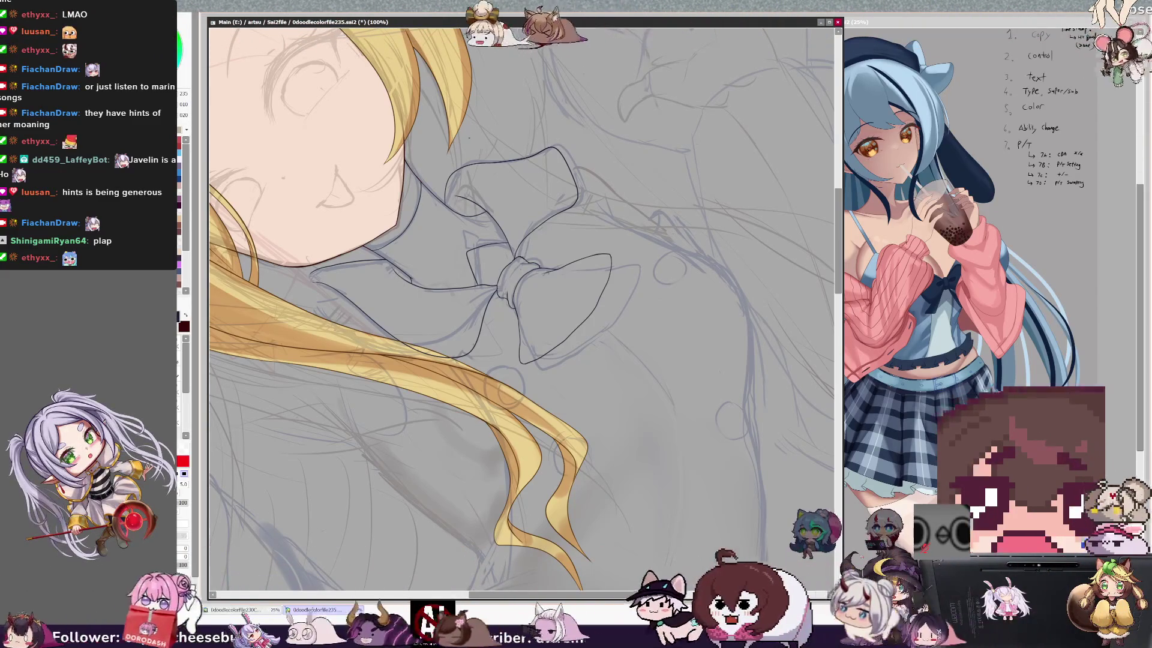
key(minus)
key(h)
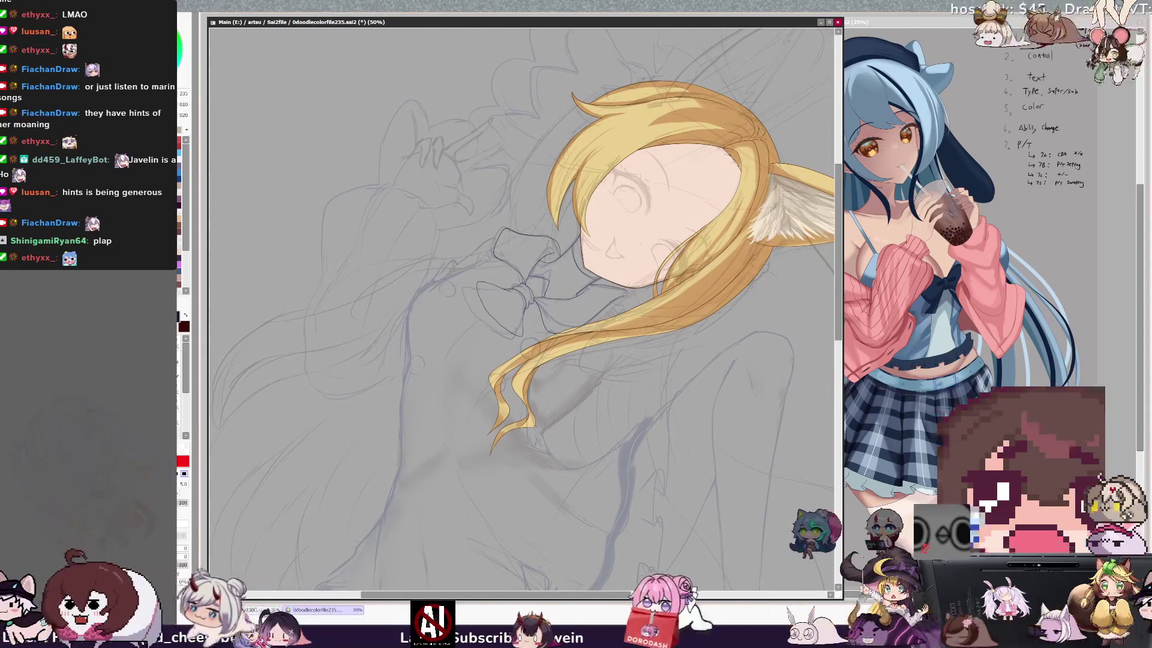
- Zoom out to 25%, scroll down to the torso, and zoom back in to 75%
key(minus)
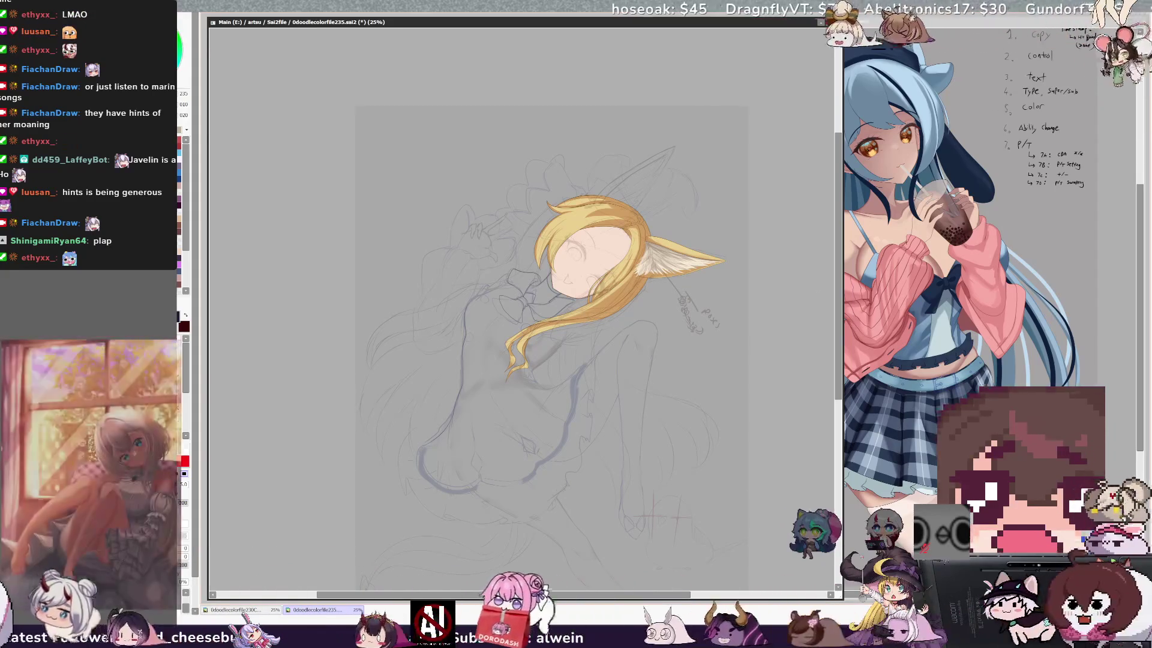
mouse_move(838, 255)
mouse_down()
mouse_move(845, 306)
mouse_move(843, 287)
mouse_up()
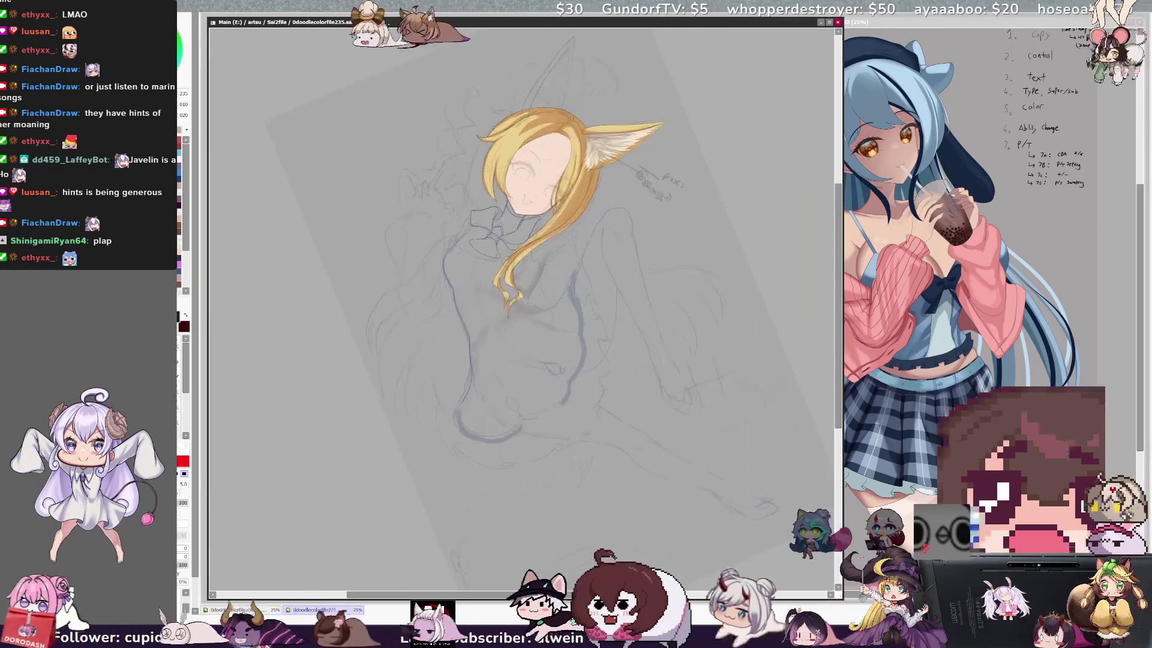
scroll(534, 277, up, 3)
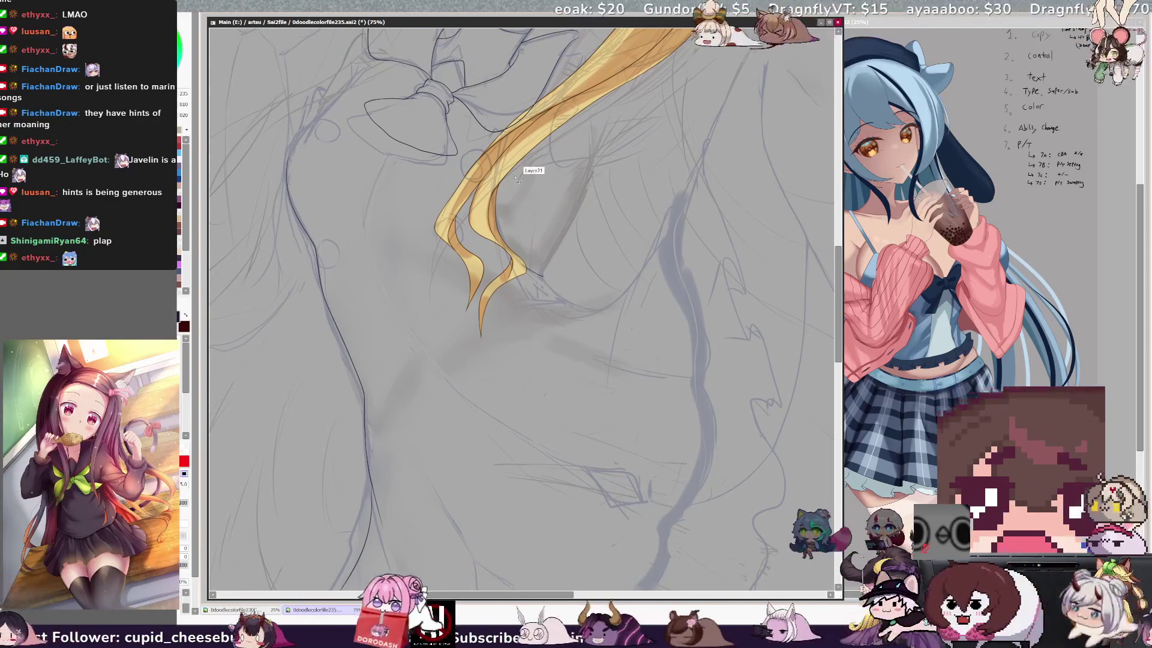
- Ink the chest curve beneath the ponytail and the torso's left edge beside the hair
mouse_move(517, 269)
mouse_down()
mouse_move(558, 319)
mouse_move(599, 333)
mouse_up()
key(ctrl+z)
drag(516, 268, 607, 306)
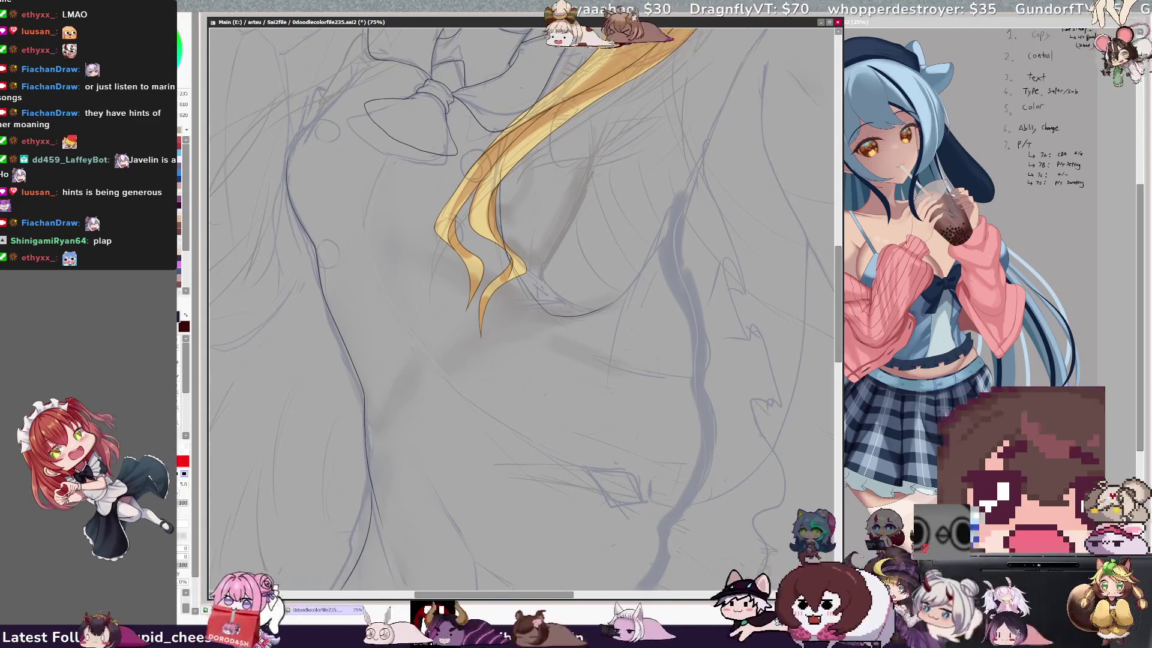
drag(504, 249, 501, 158)
key(e)
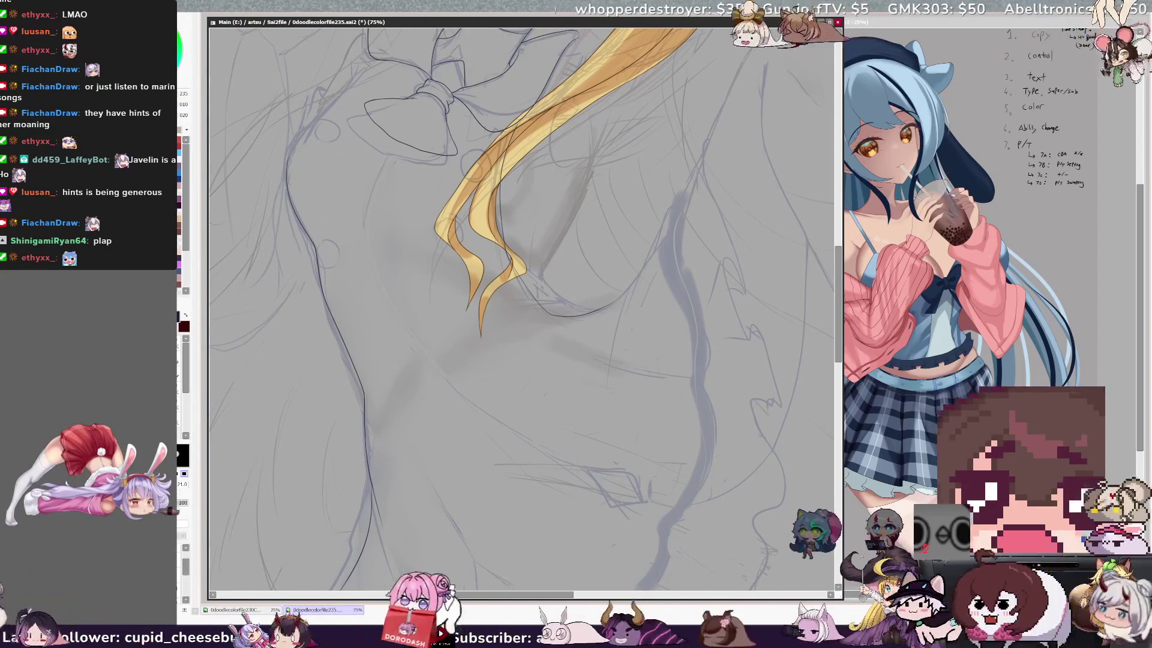
key(n)
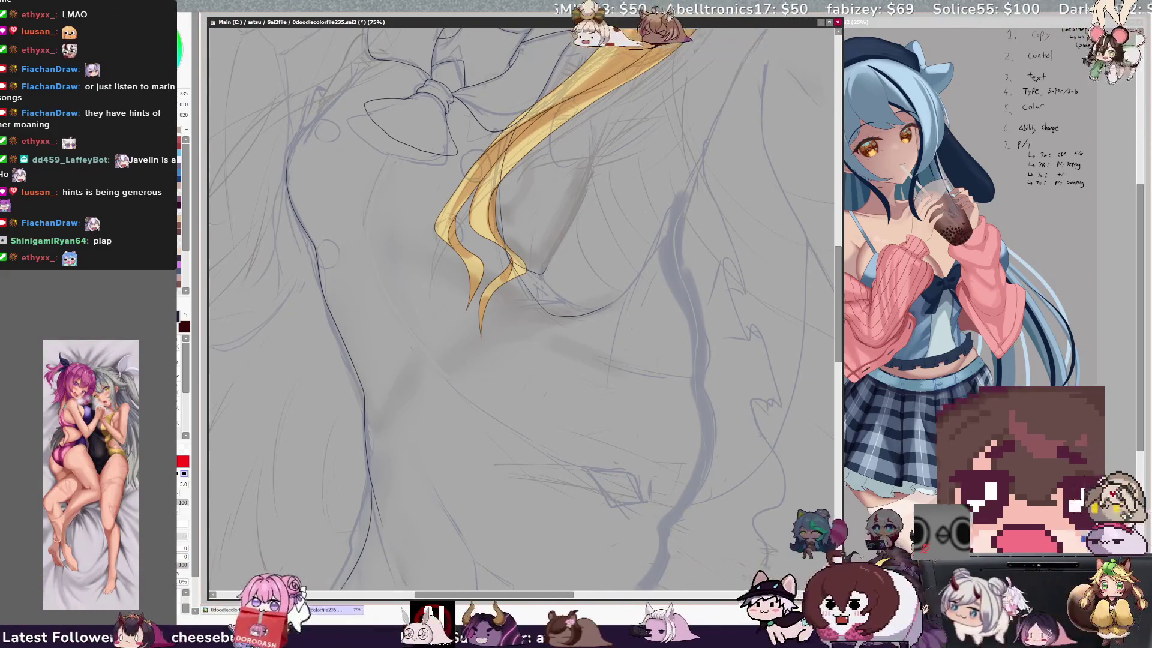
key(e)
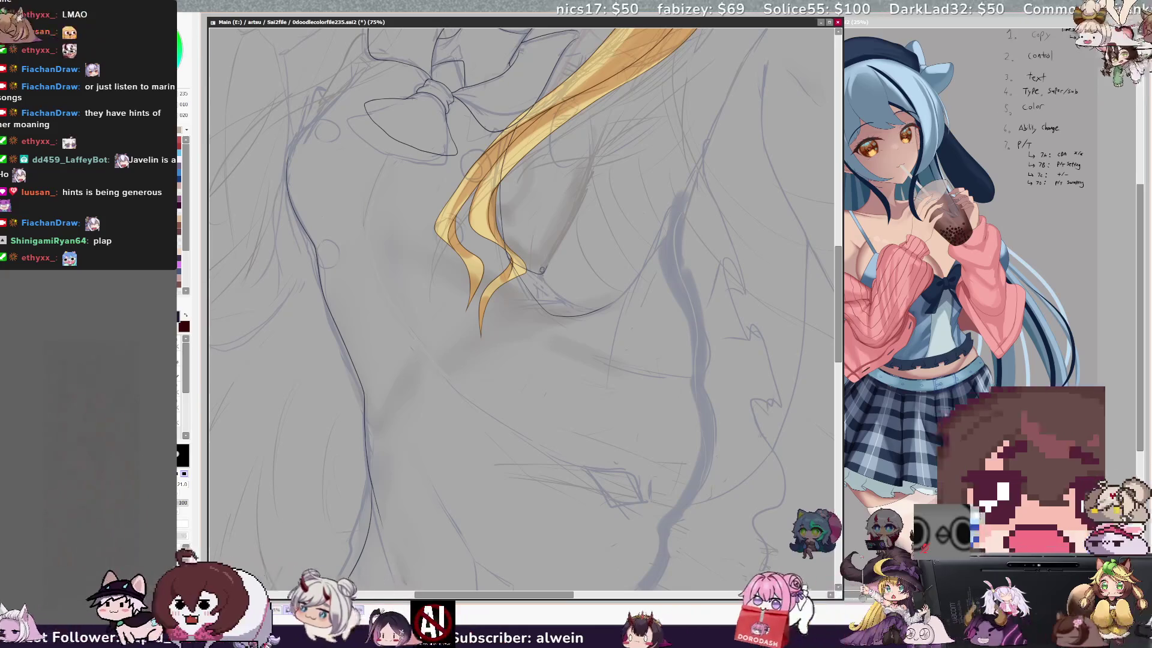
key(b)
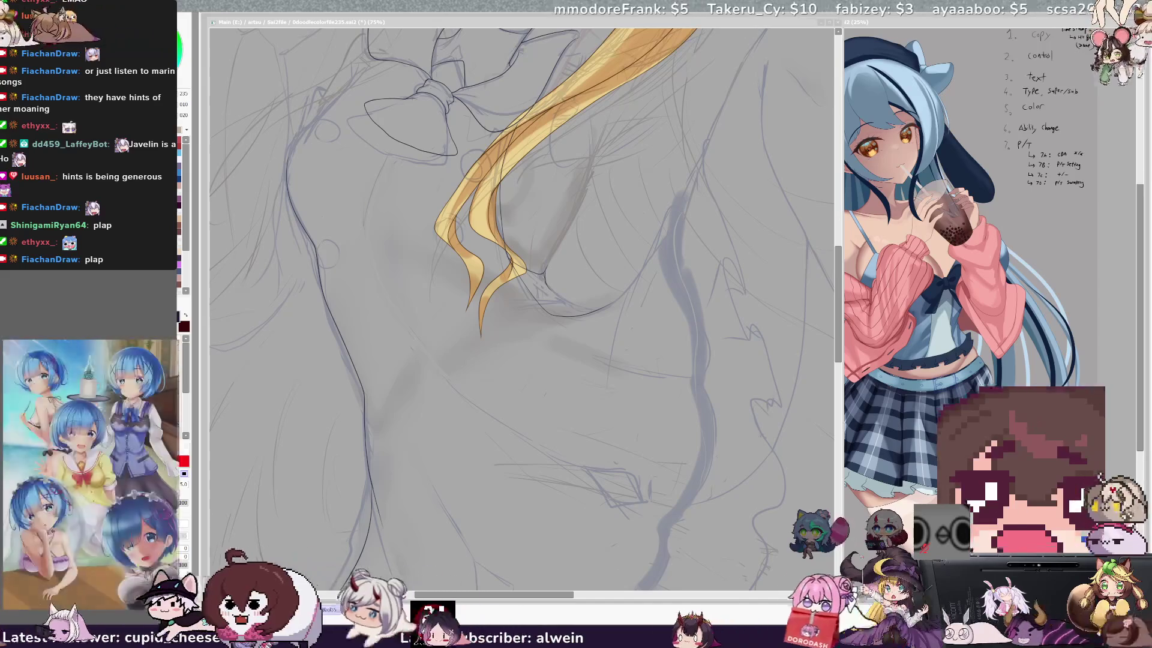
click(672, 296)
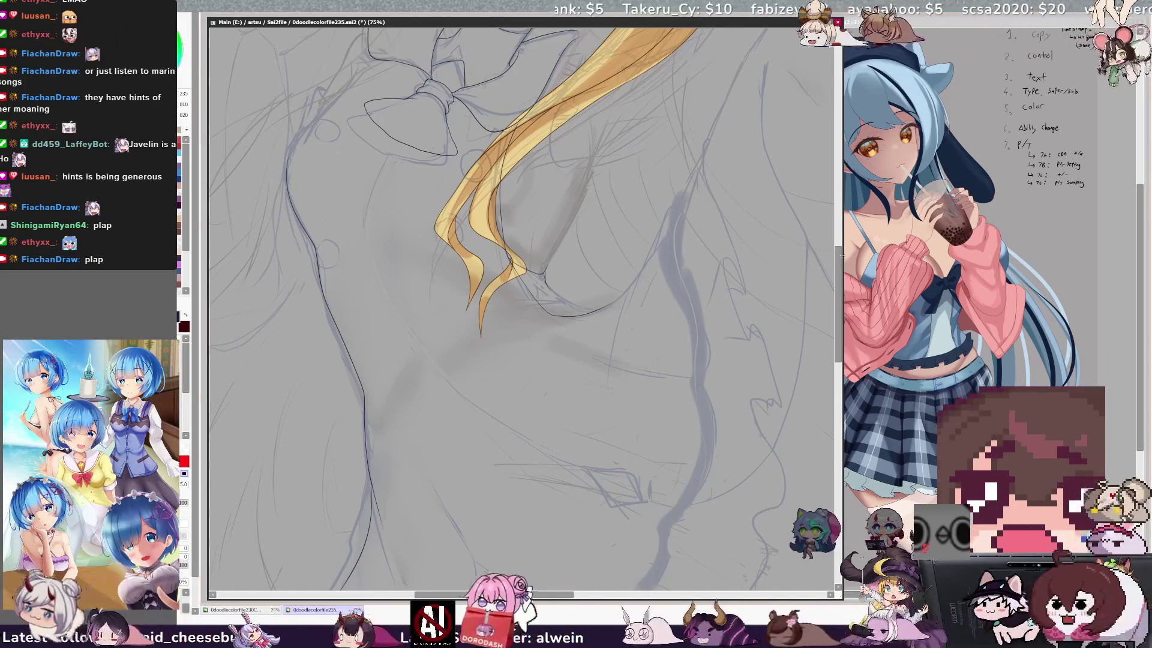
drag(838, 263, 835, 245)
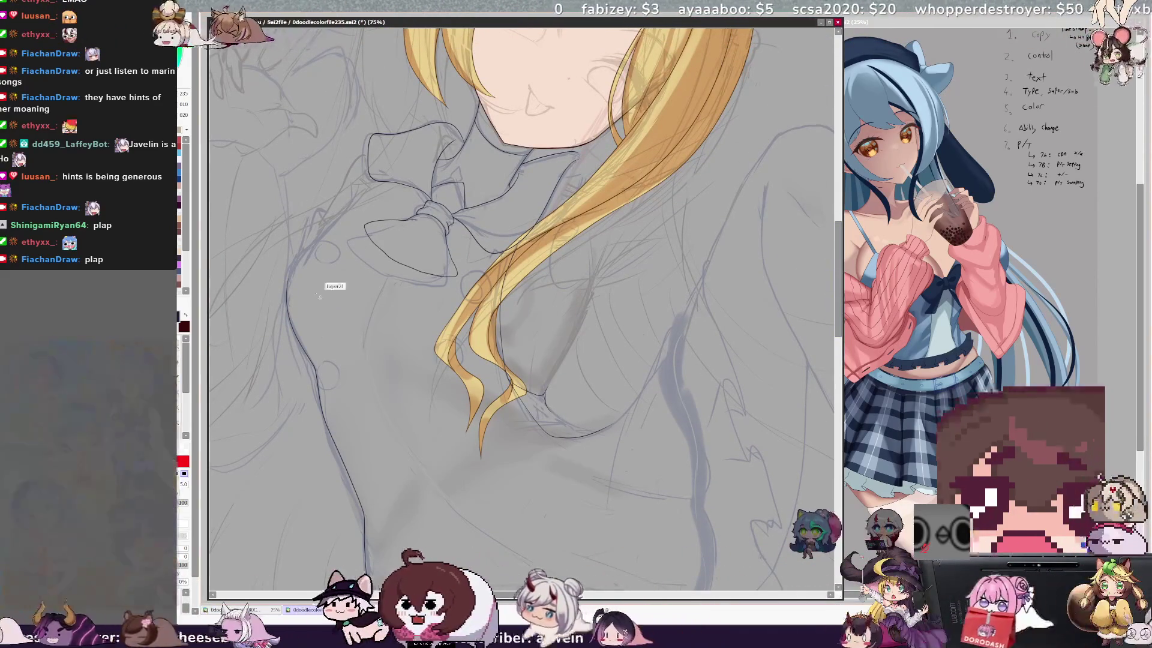
- Rotate the canvas counterclockwise until the face is upright, then pan the drawing right
key(Delete)
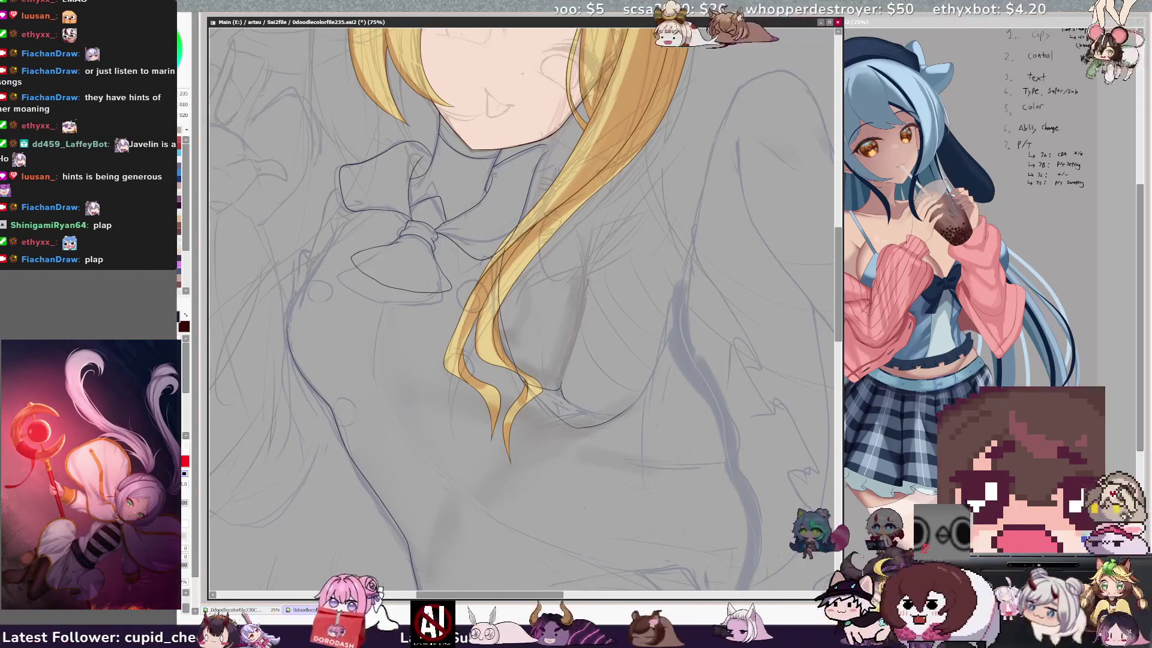
key(Delete)
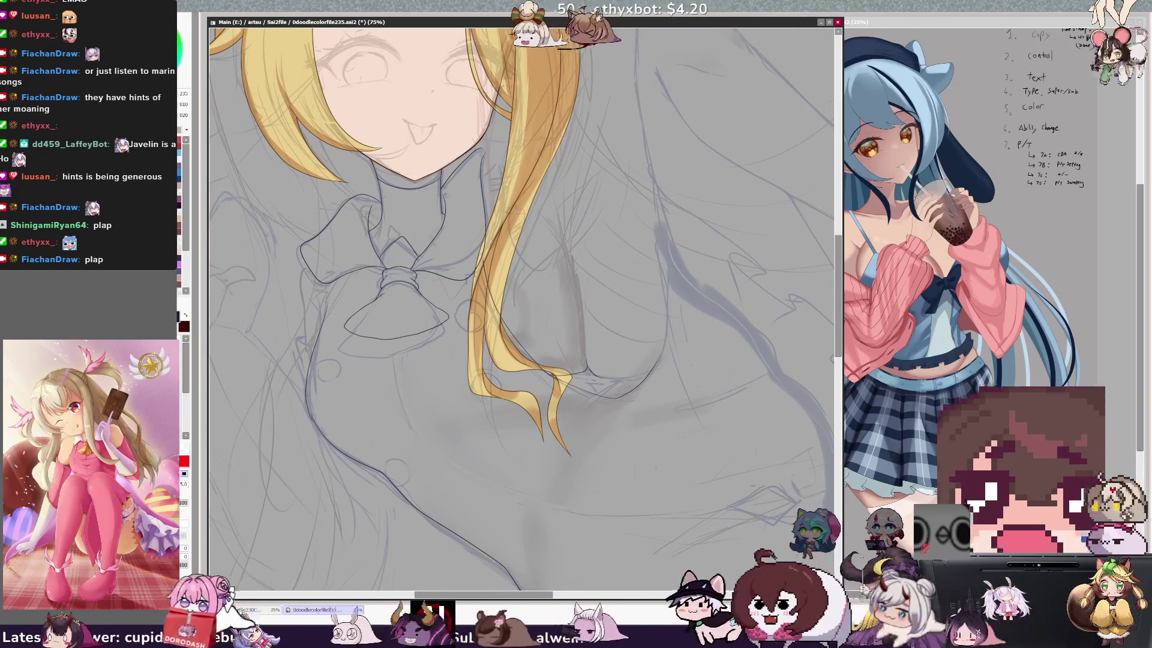
key(e)
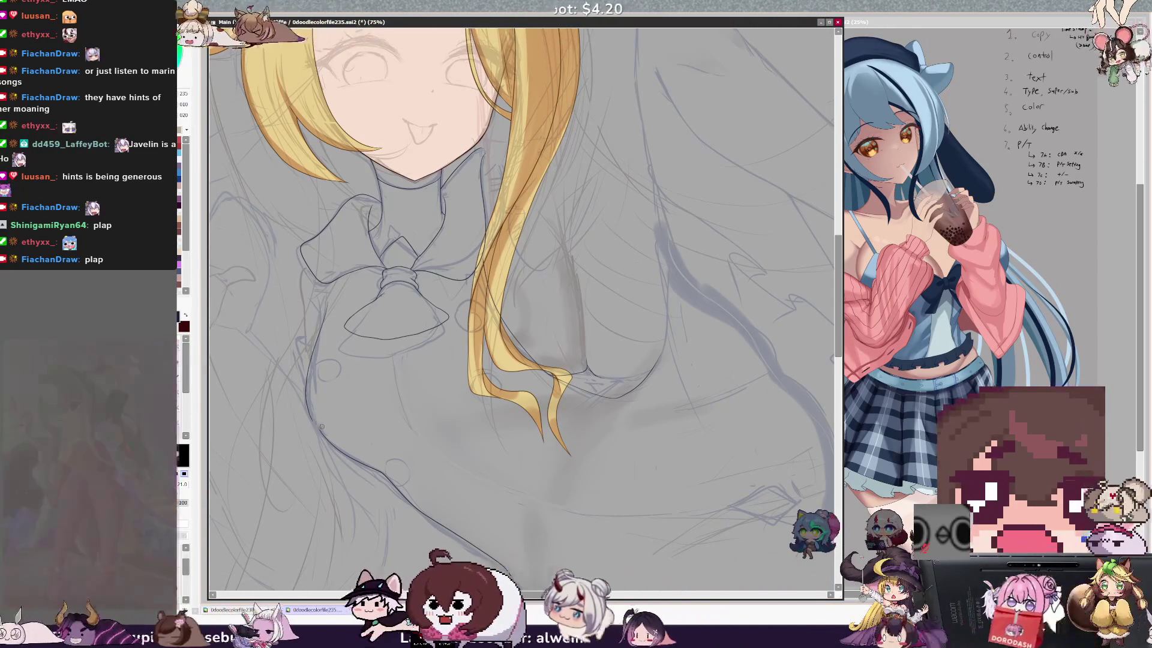
key(n)
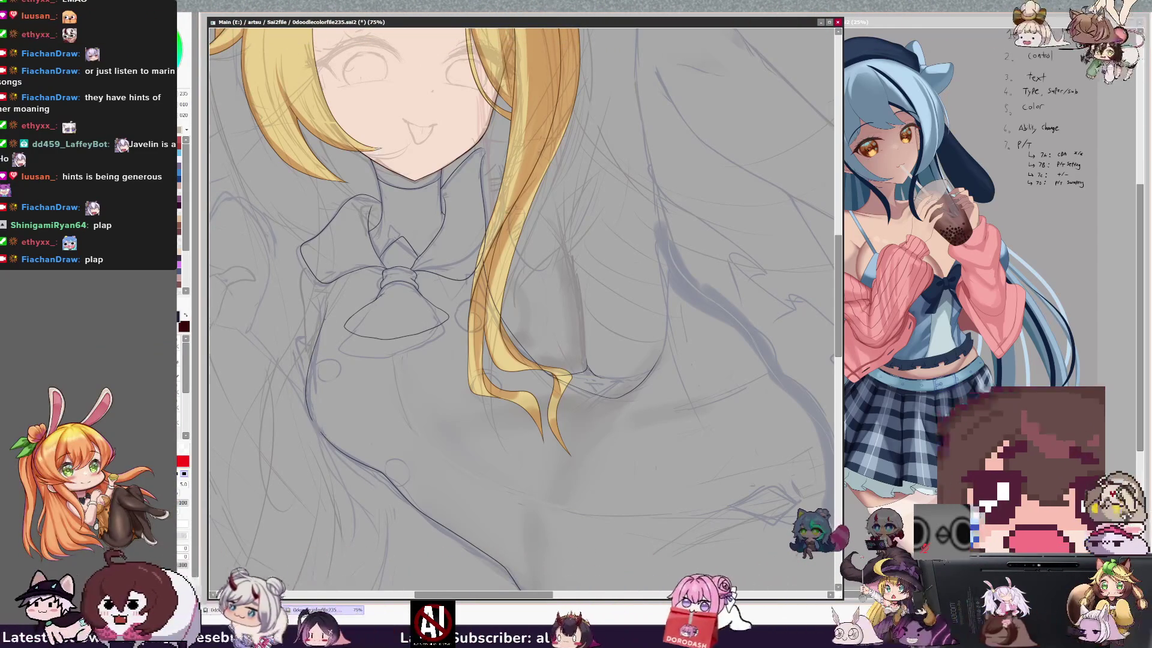
key(e)
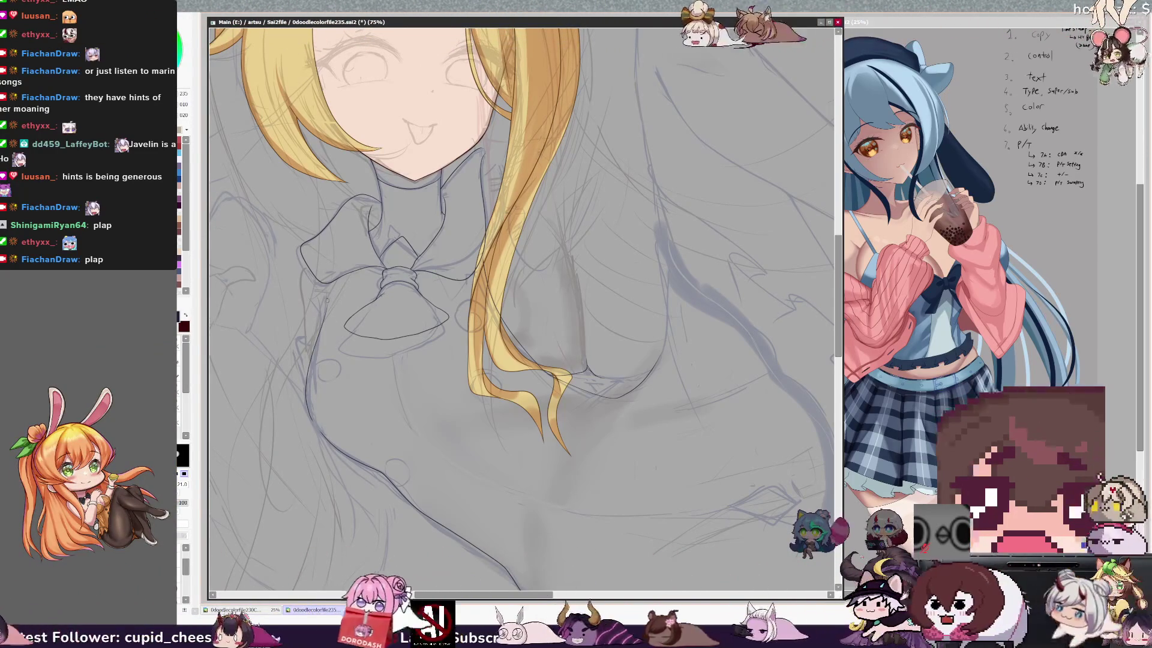
key(n)
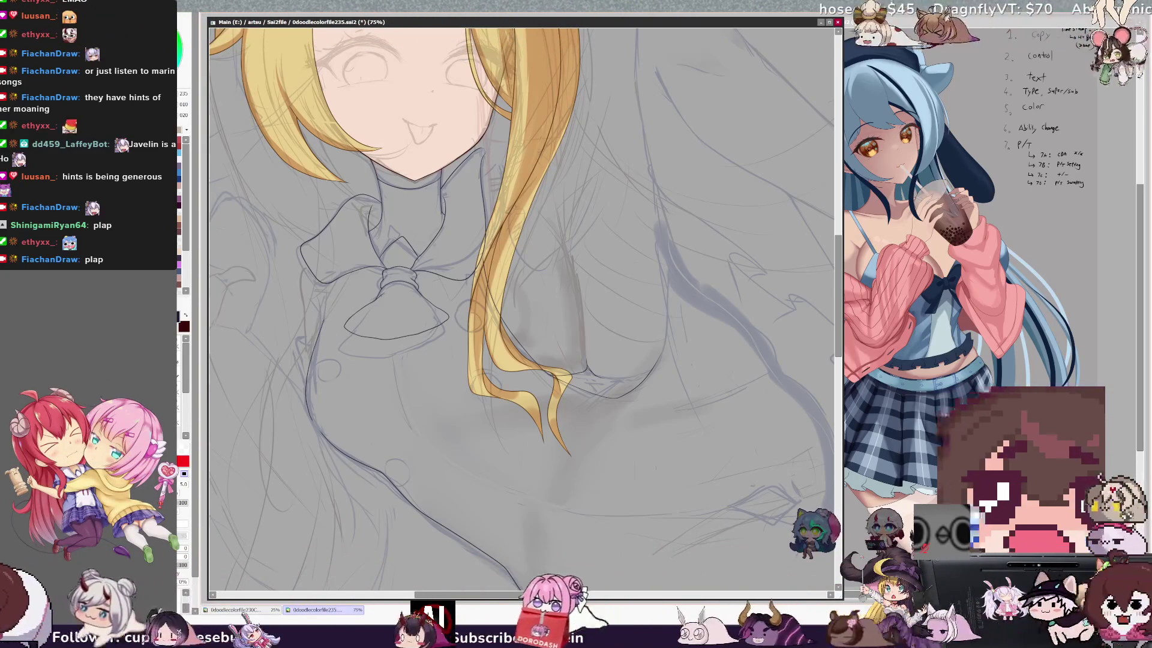
key(e)
key(e)
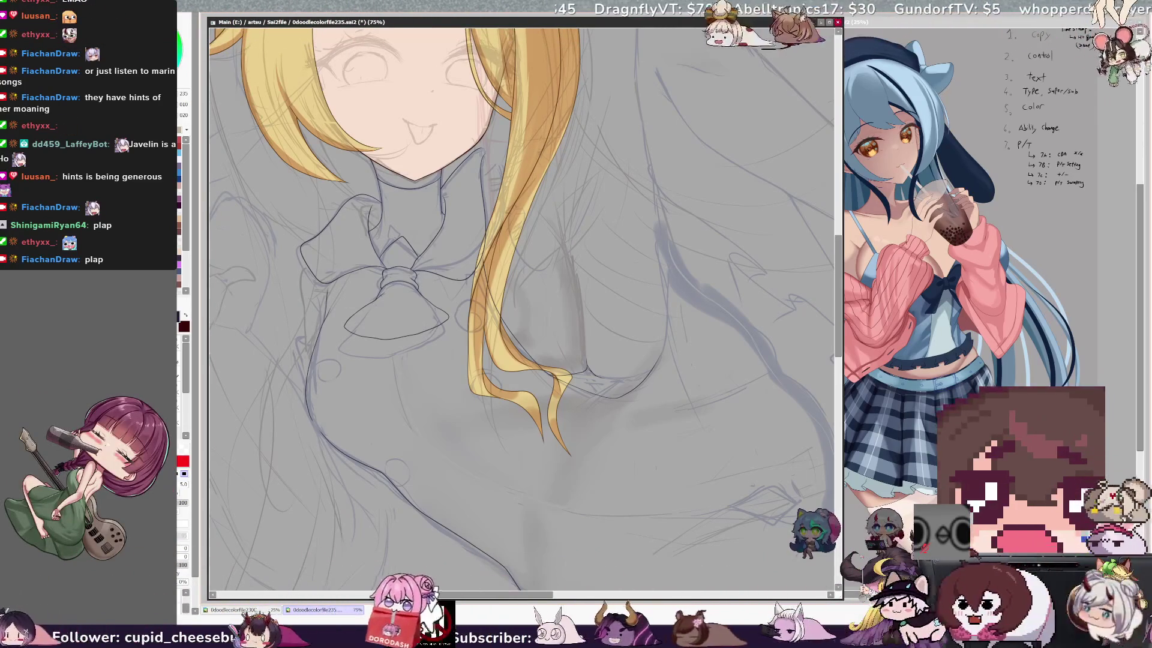
drag(522, 300, 663, 300)
scroll(522, 300, up, 1)
- Zoom from 75% to 100% on the bow, collar and hair, and refocus the canvas
mouse_move(522, 300)
mouse_down()
mouse_move(648, 300)
mouse_move(702, 270)
mouse_up()
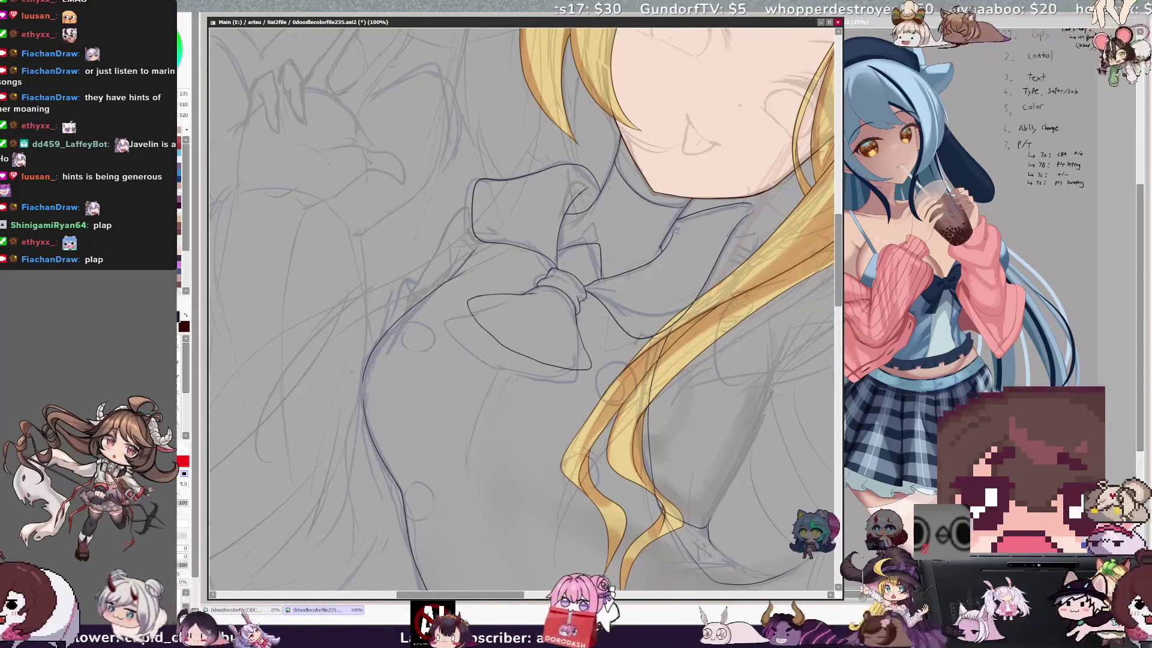
key(b)
key(n)
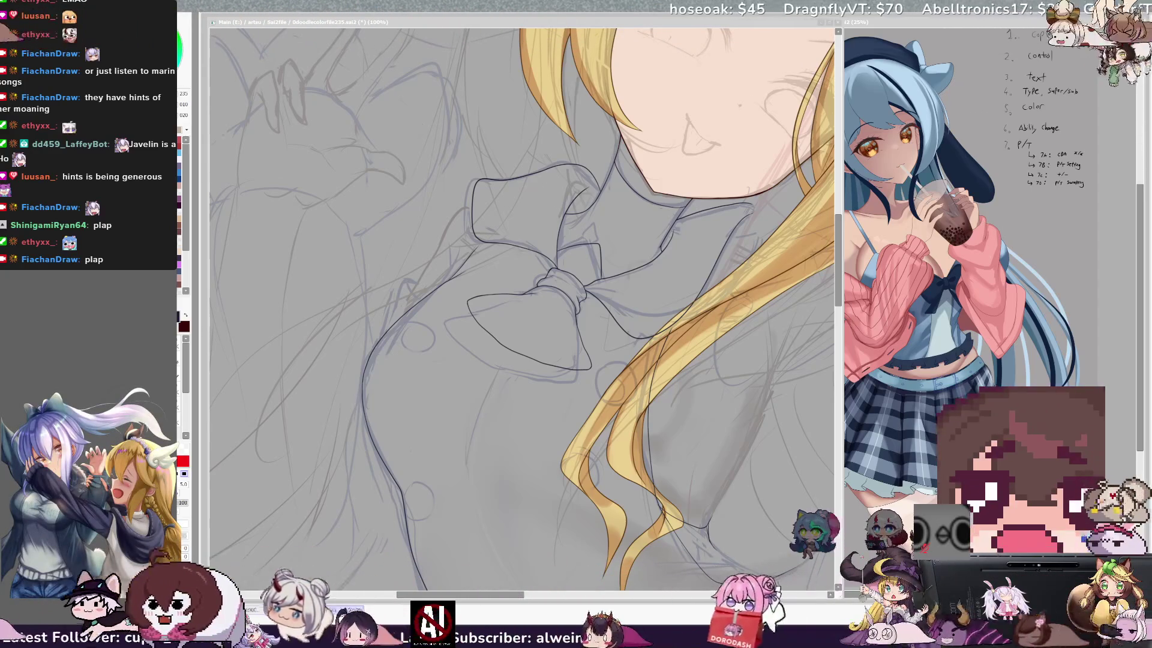
click(497, 249)
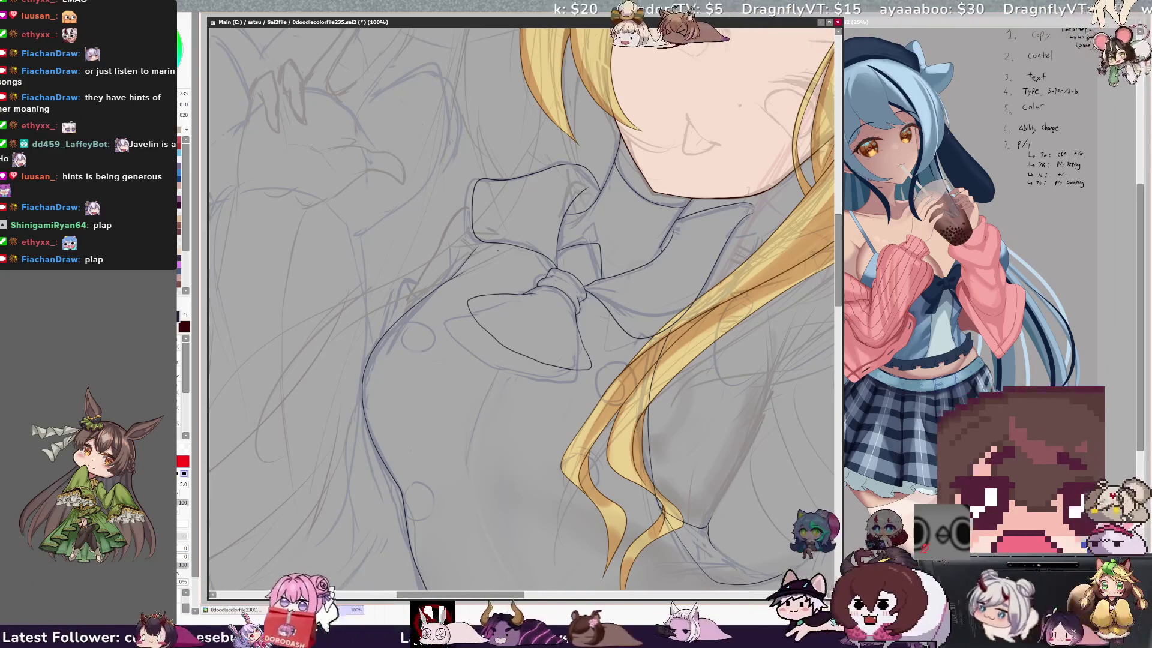
- Zoom in close on the hair tips, then back out to frame the chest
scroll(522, 300, right, 5)
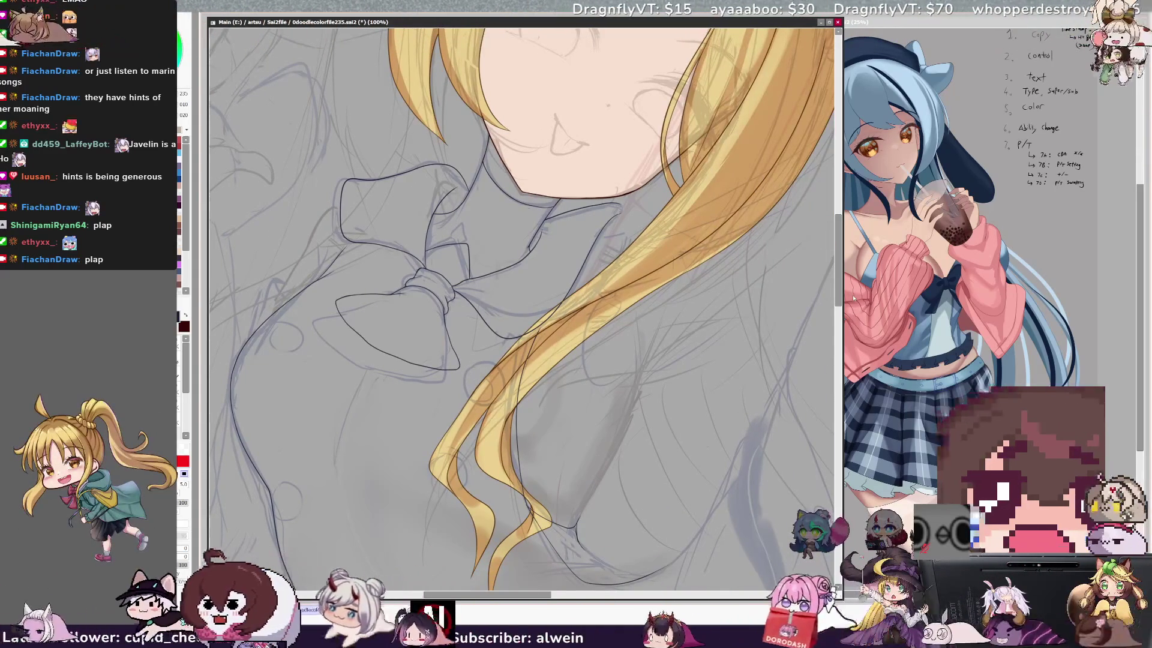
drag(838, 306, 843, 322)
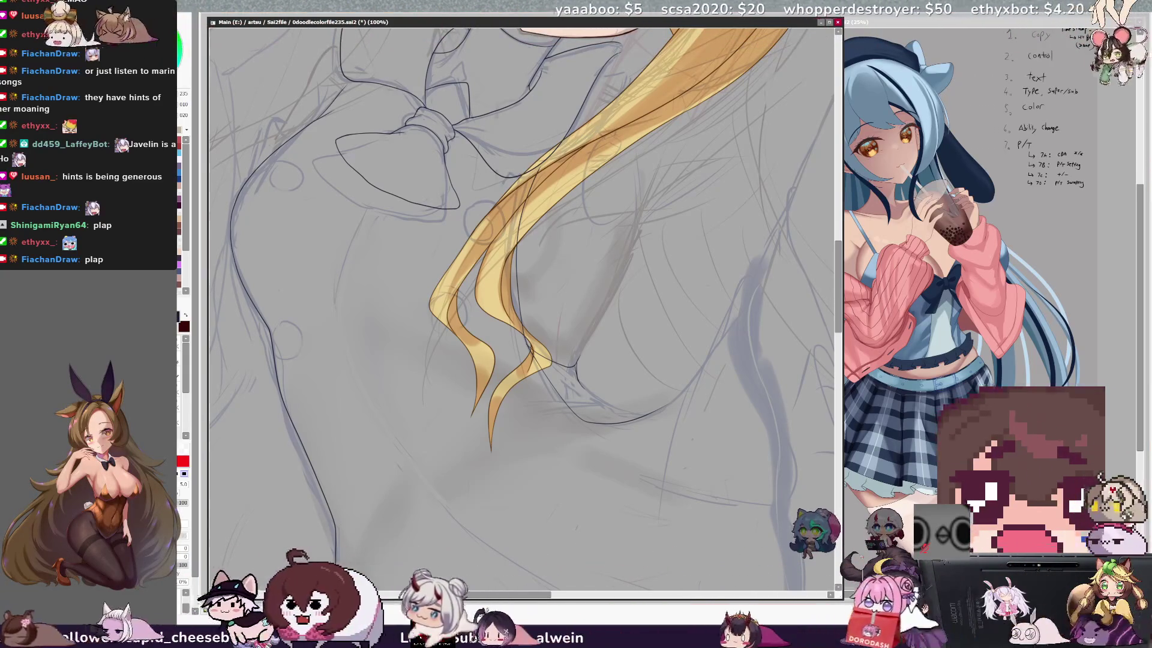
key(ctrl+plus)
key(ctrl+plus)
key(ctrl+plus)
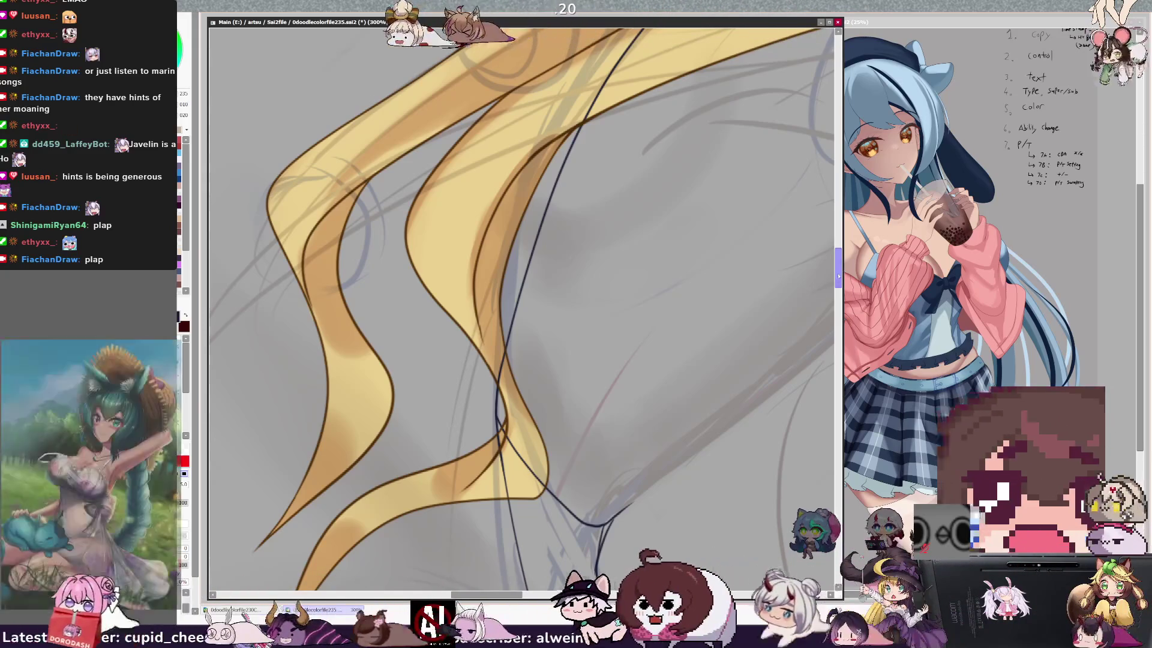
drag(837, 275, 836, 292)
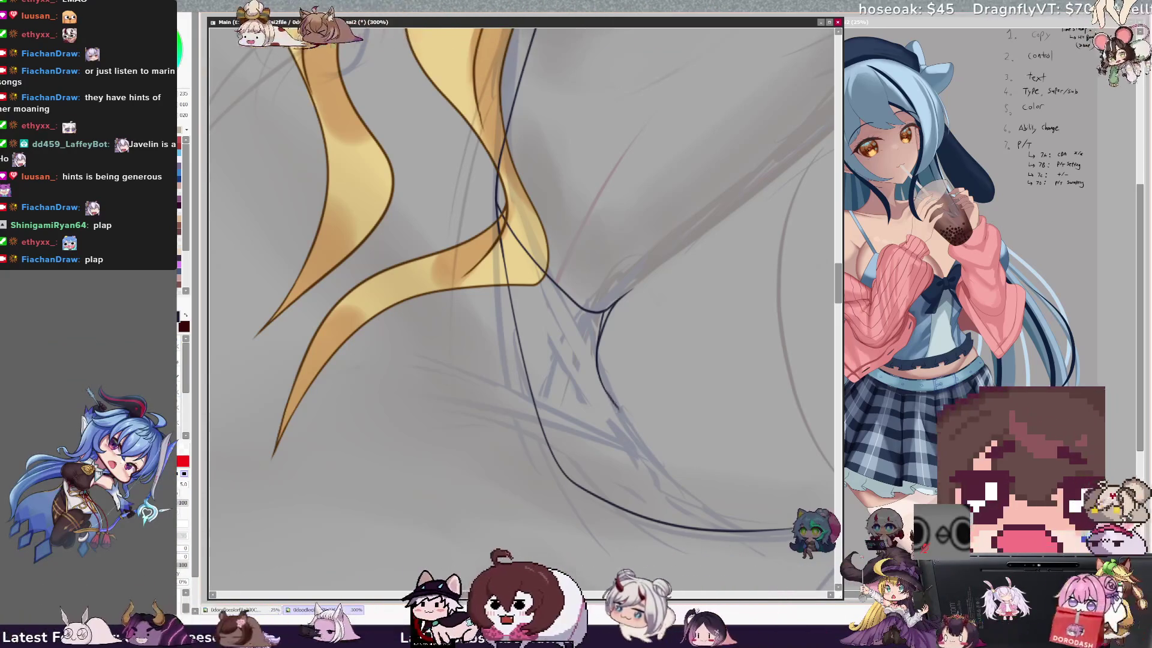
key(minus)
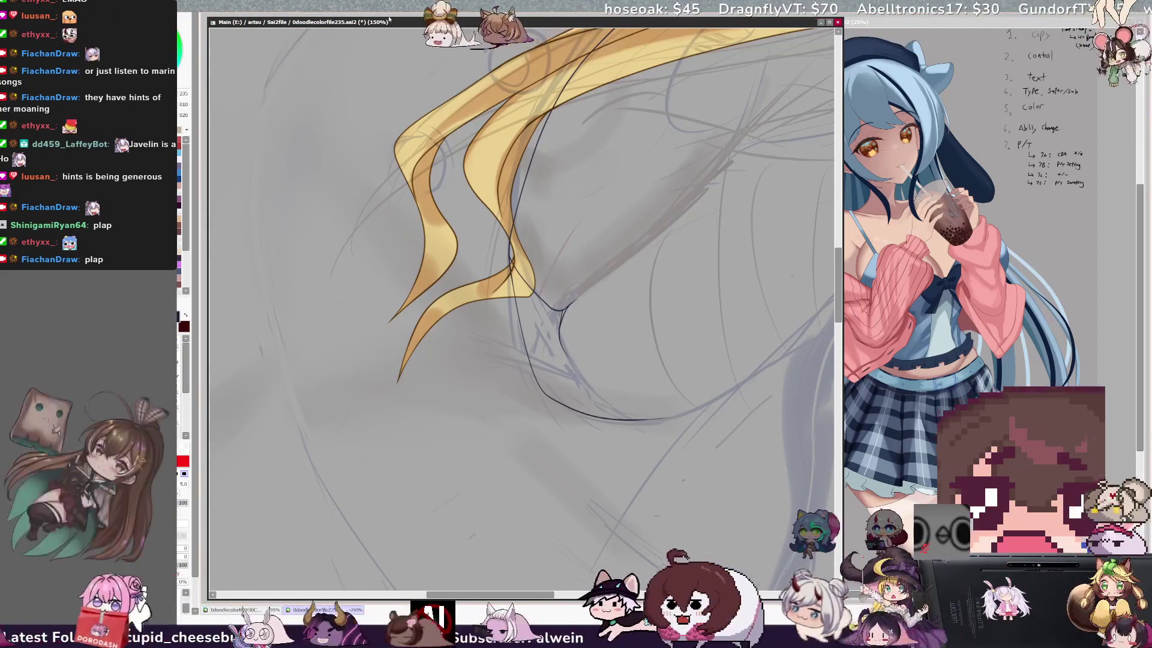
drag(543, 595, 558, 597)
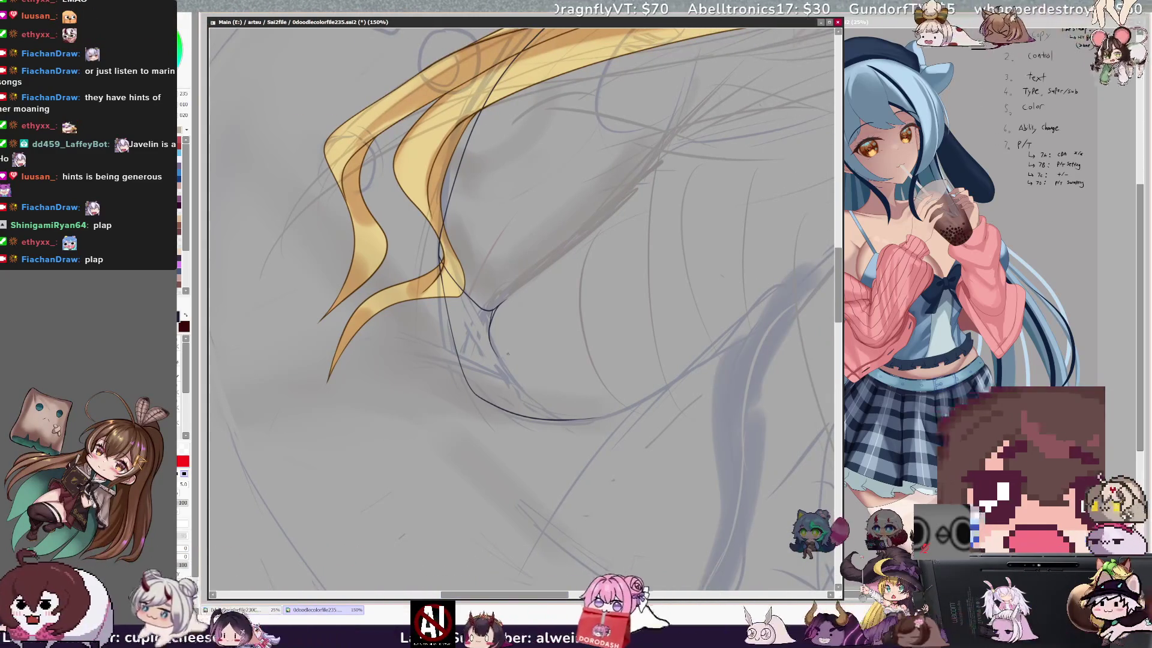
key(e)
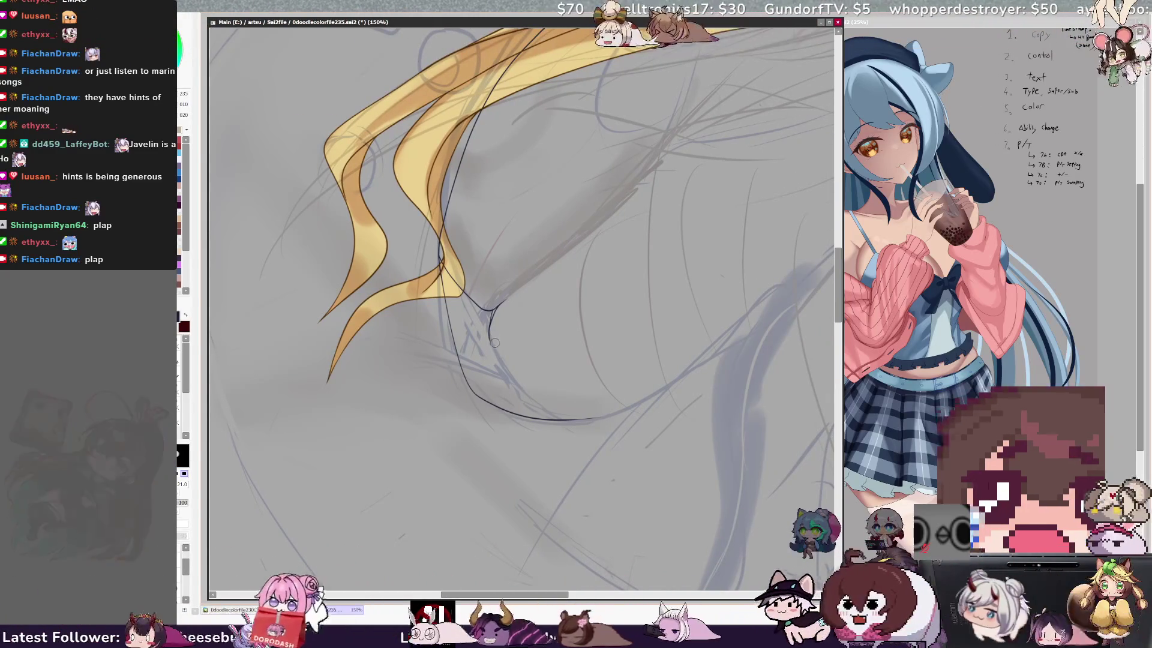
- Ink the curved contour under the hair tips and carry it down the torso's side
drag(494, 353, 513, 391)
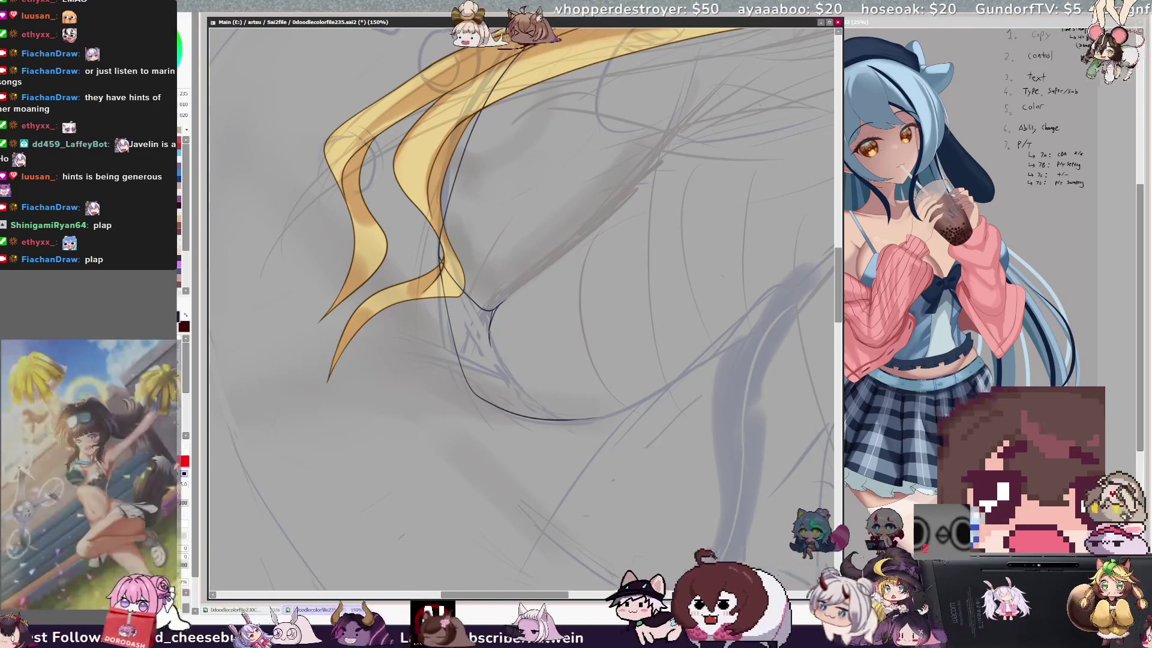
drag(490, 339, 558, 419)
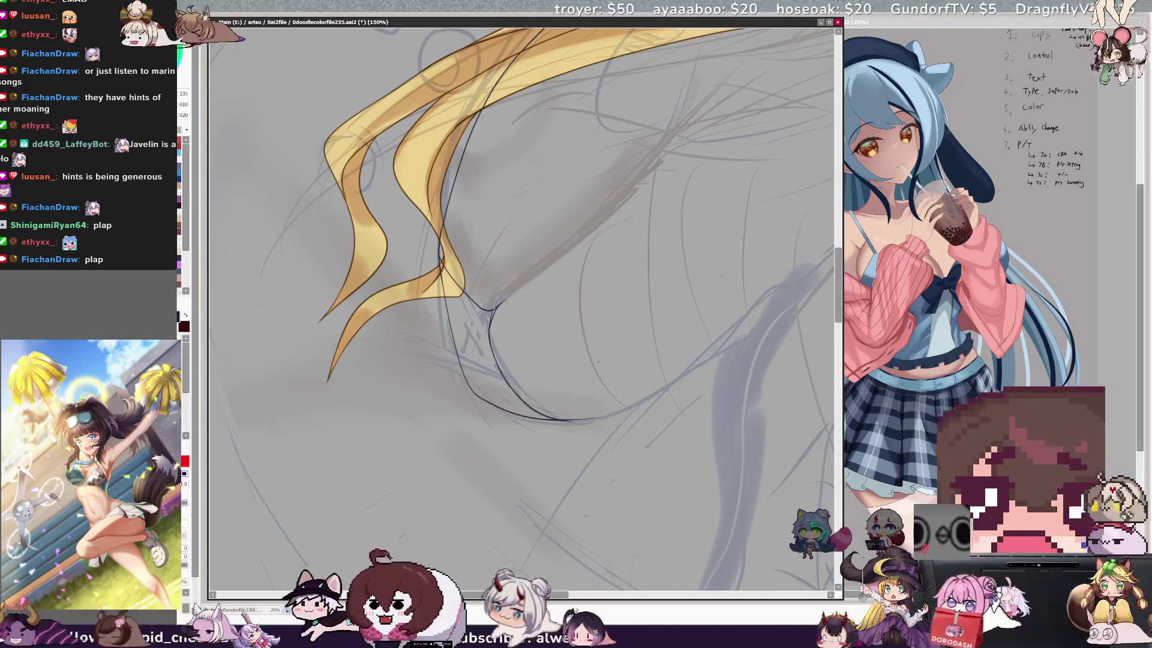
key(End)
key(End)
key(End)
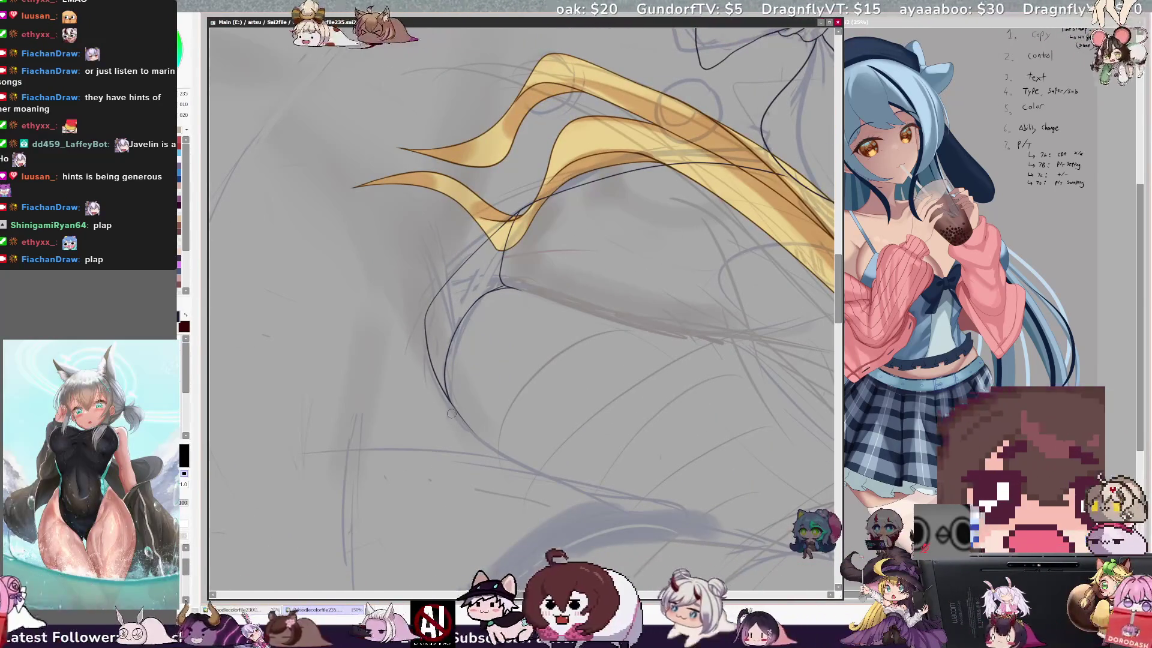
key(b)
drag(461, 417, 477, 433)
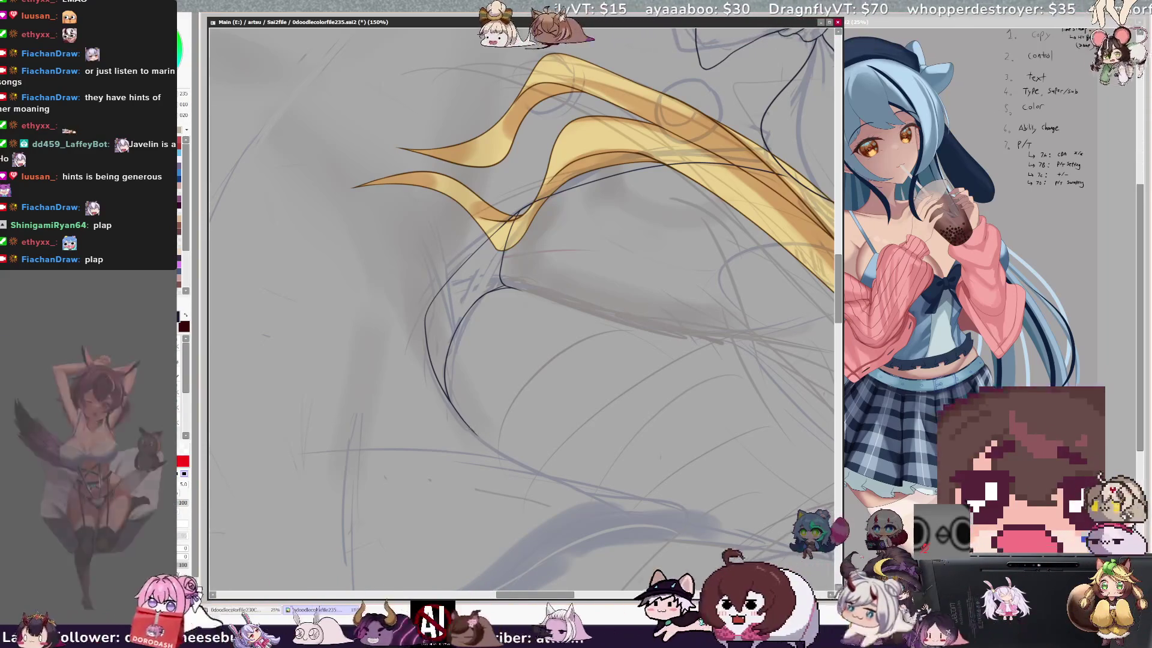
drag(477, 433, 566, 485)
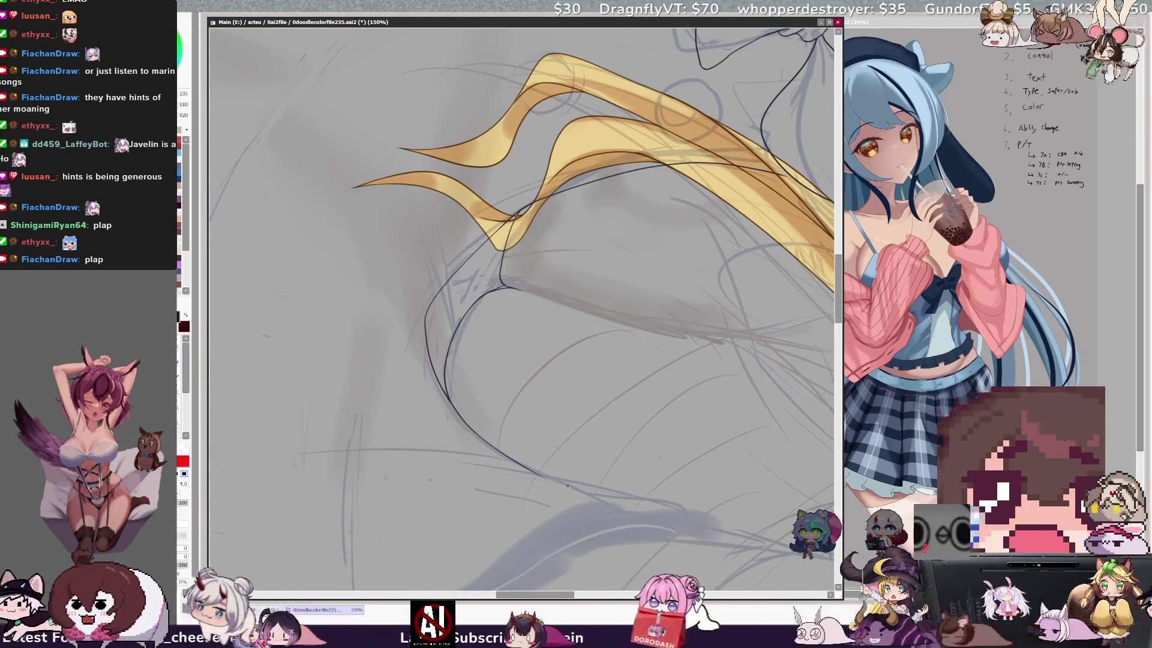
key(ctrl+minus)
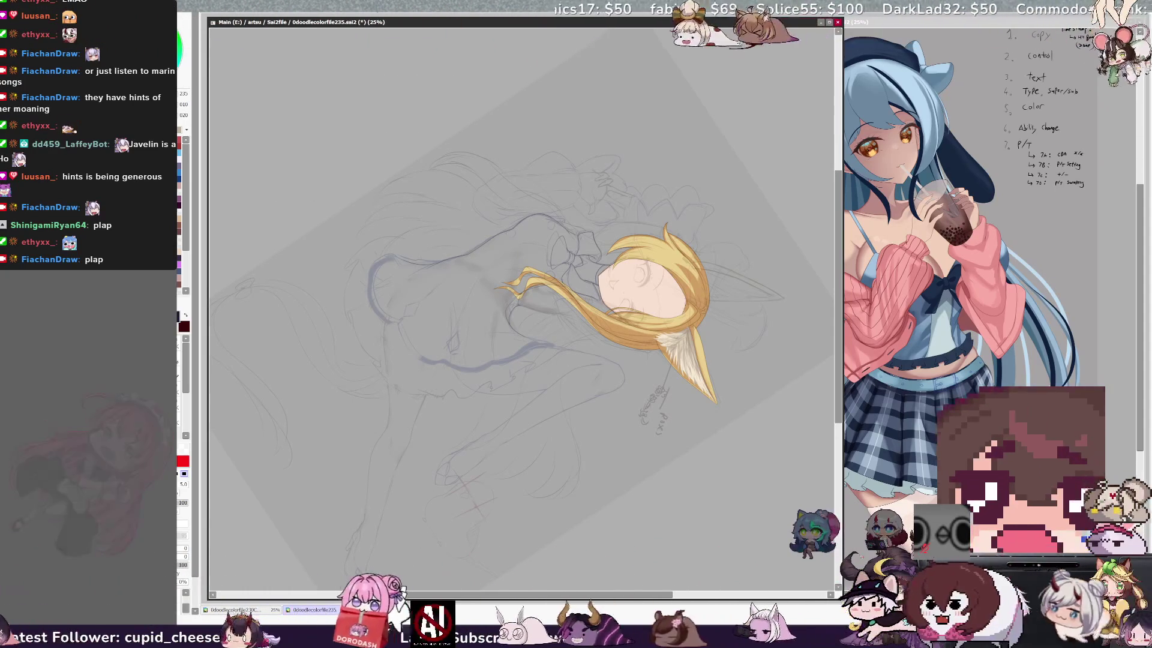
- Straighten the canvas, zoom to 50% then 100%, and pan down to the torso's waist contour
key(Delete)
key(Delete)
key(Delete)
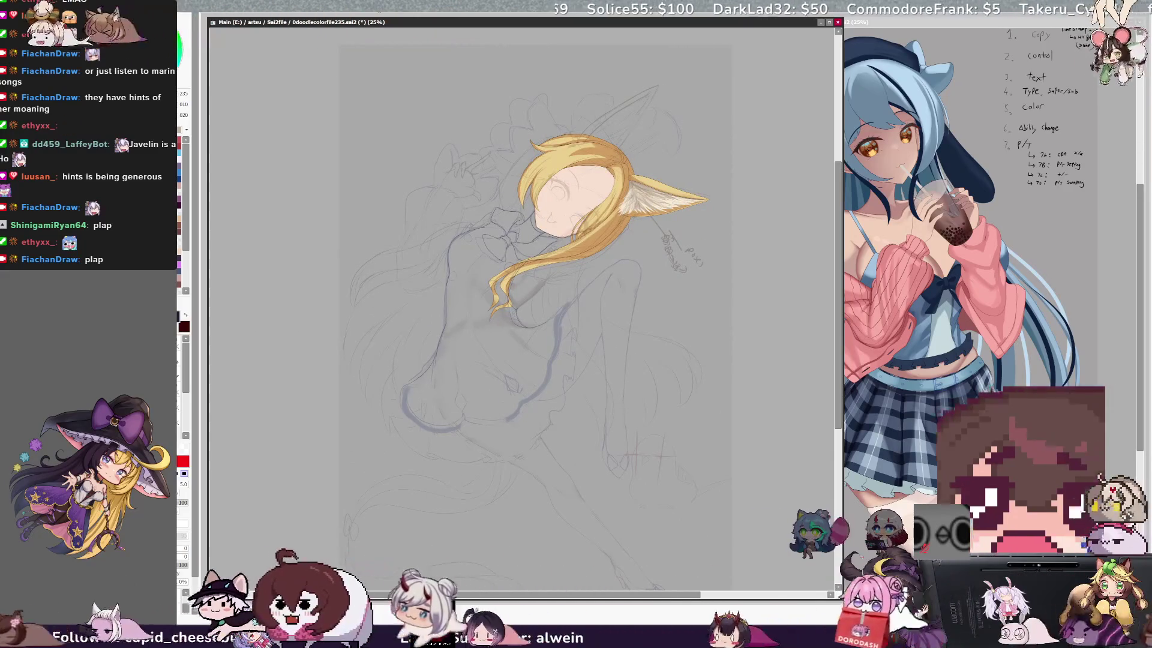
key(Page_Up)
mouse_move(522, 288)
mouse_down()
mouse_move(567, 227)
mouse_move(651, 227)
mouse_up()
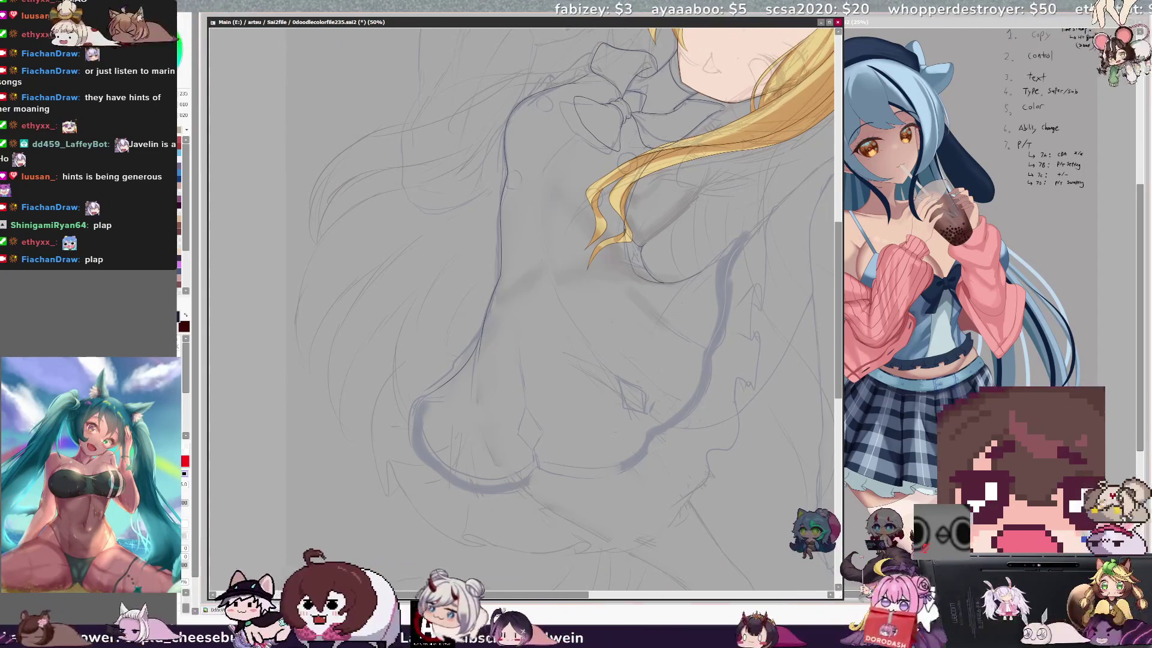
key(ctrl+plus)
key(ctrl+plus)
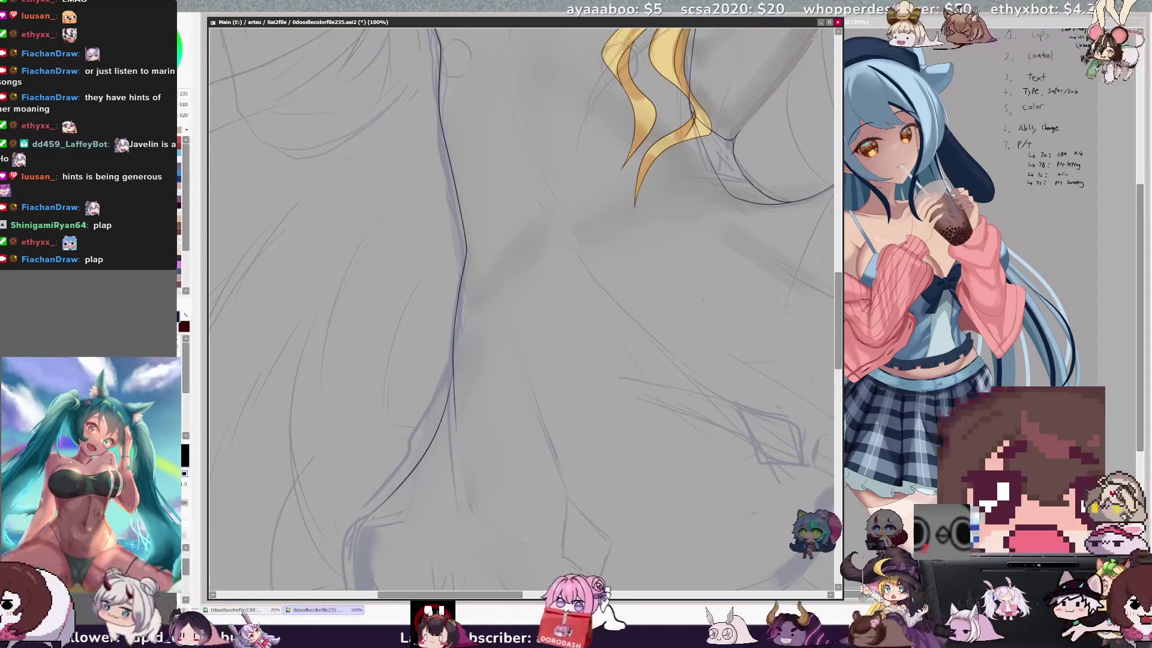
- Undo the lower tail of the inked waist line and return to the inking pen
key(ctrl+z)
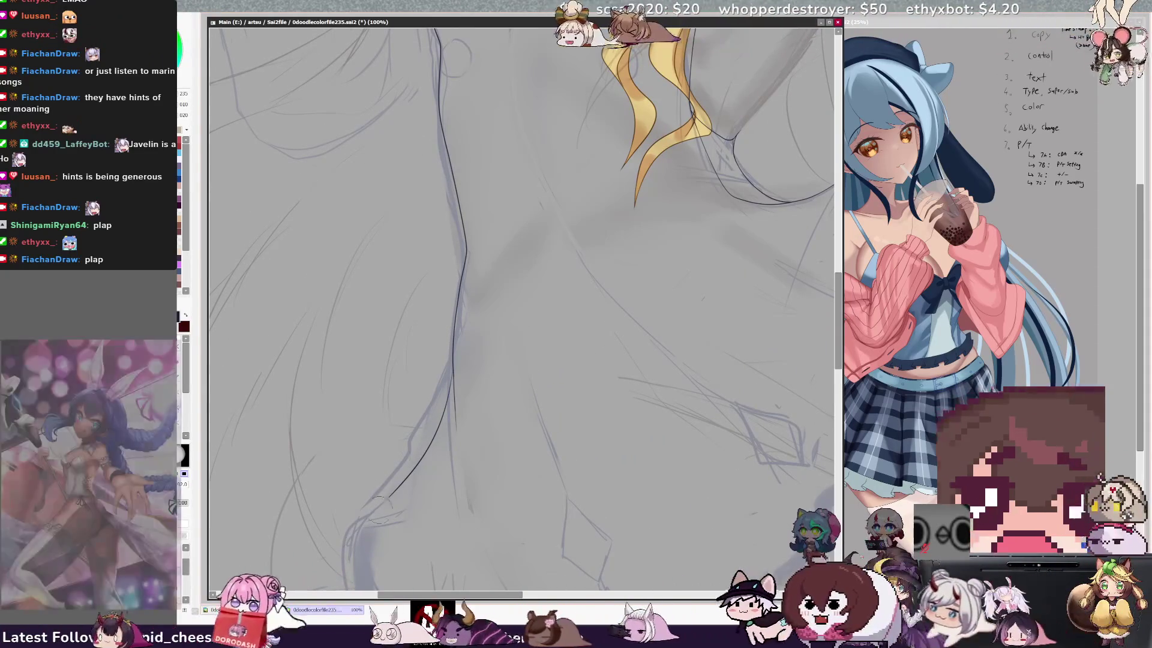
key(ctrl+z)
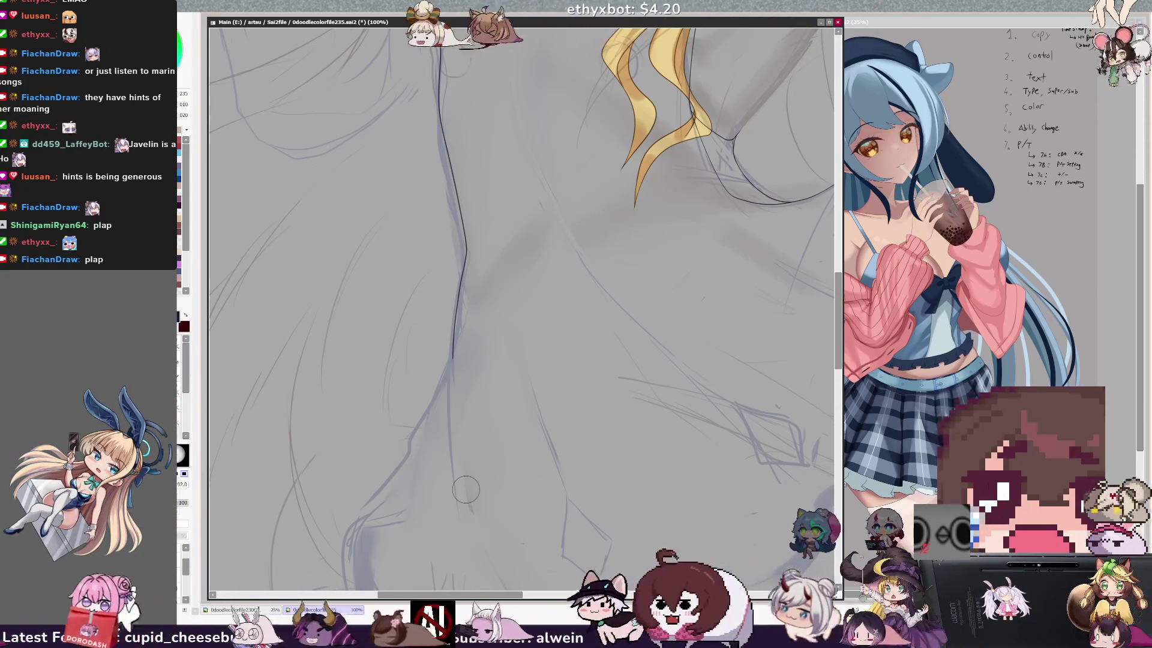
key(e)
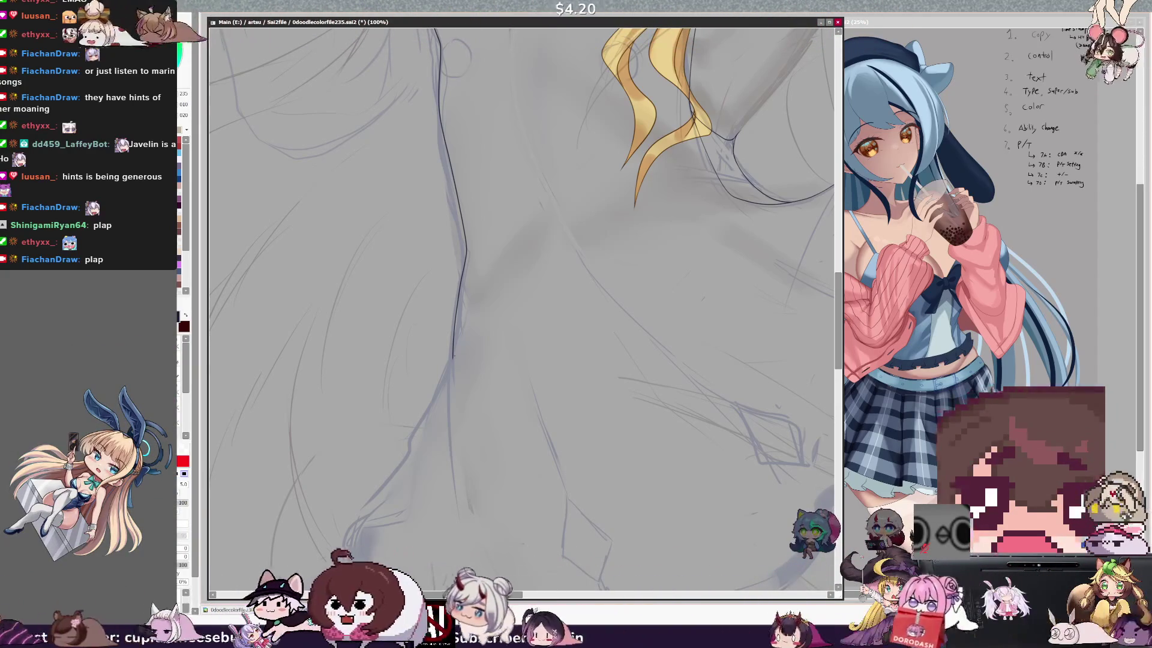
key(e)
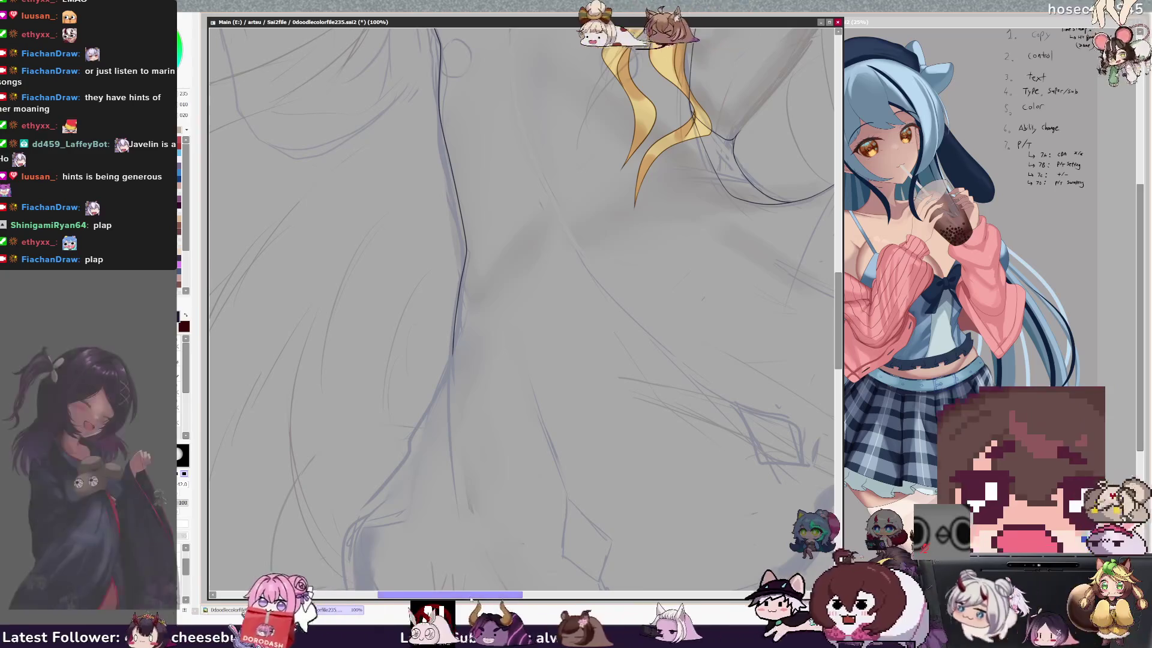
key(n)
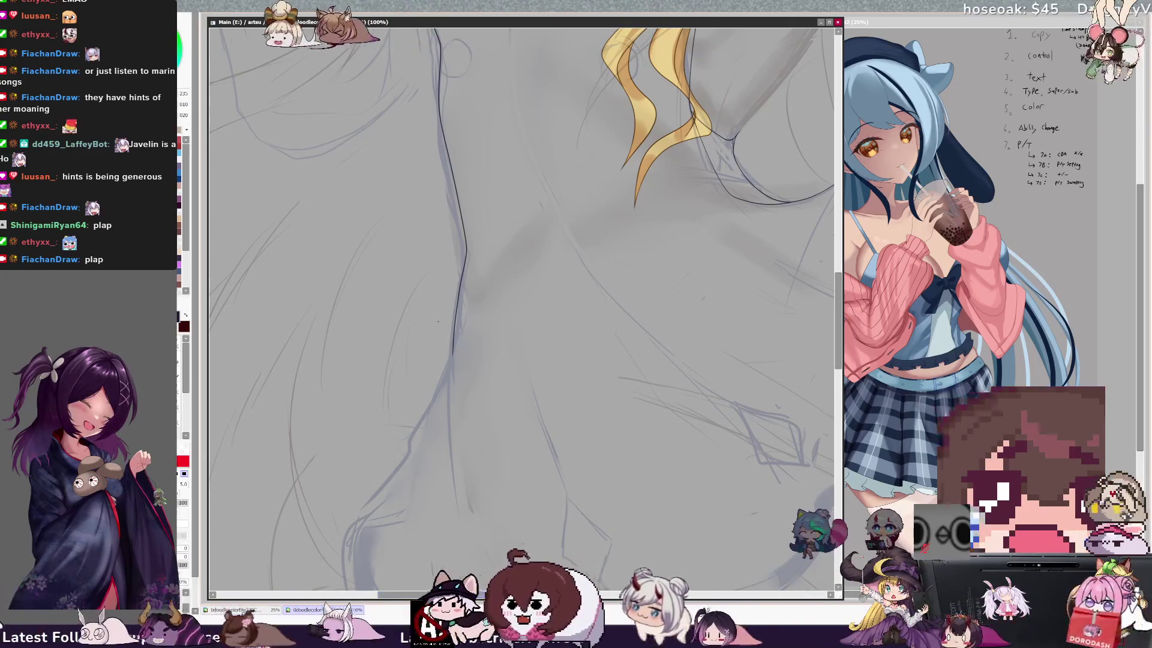
- Redraw the waist line further down toward the hip, then zoom out
drag(453, 359, 450, 380)
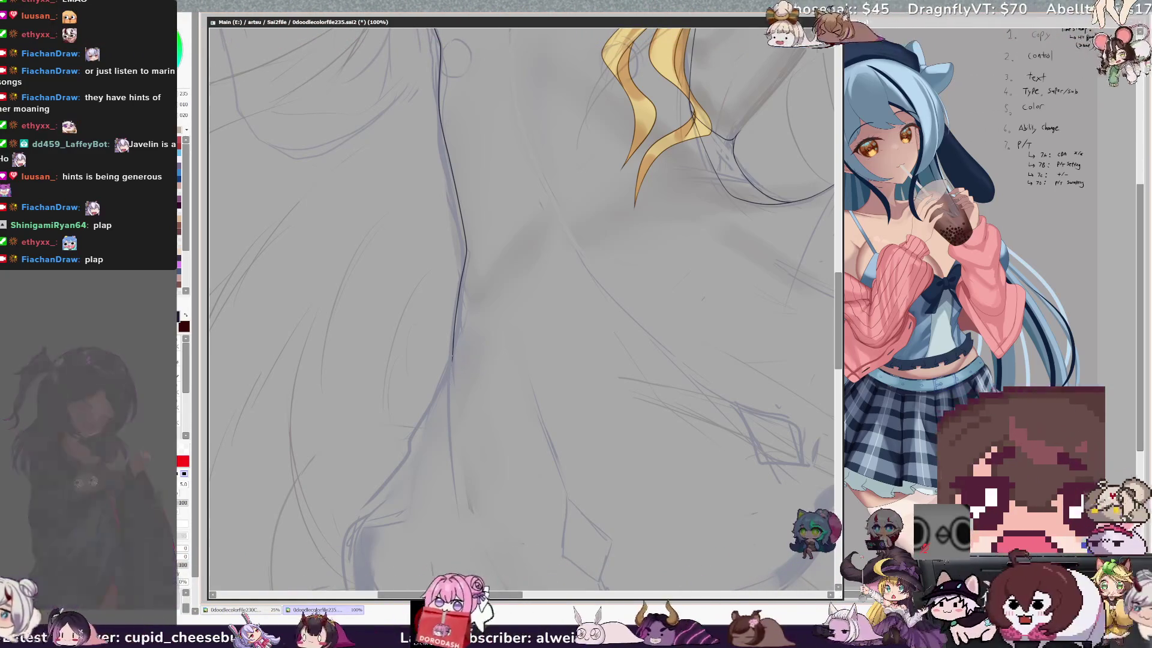
drag(451, 372, 448, 396)
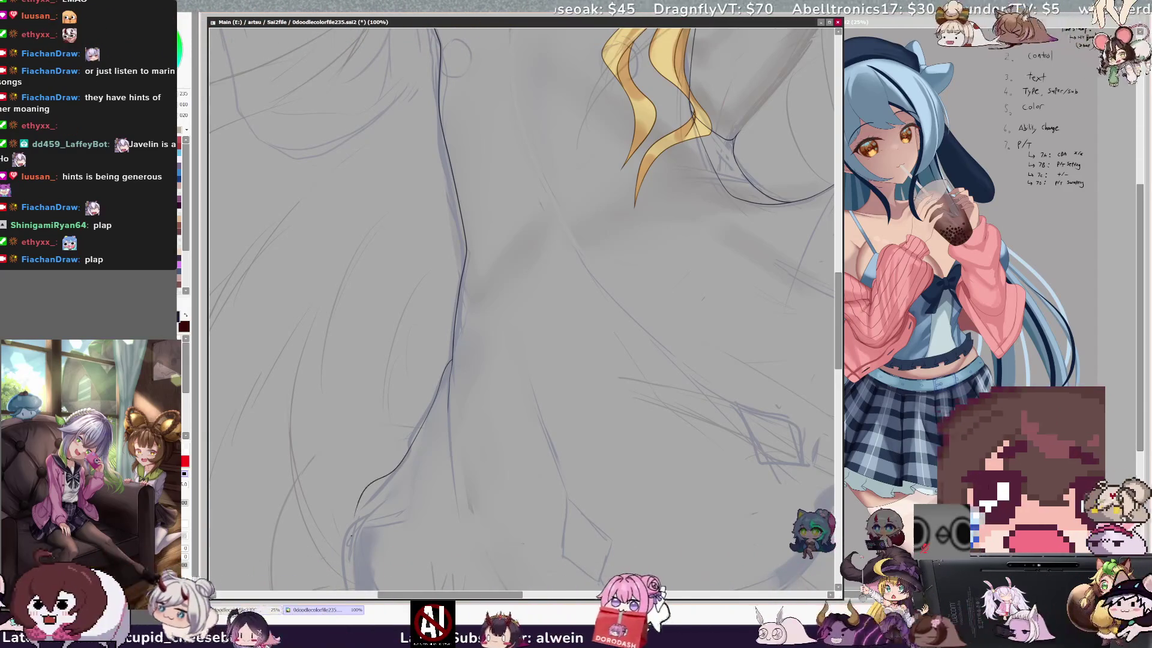
key(minus)
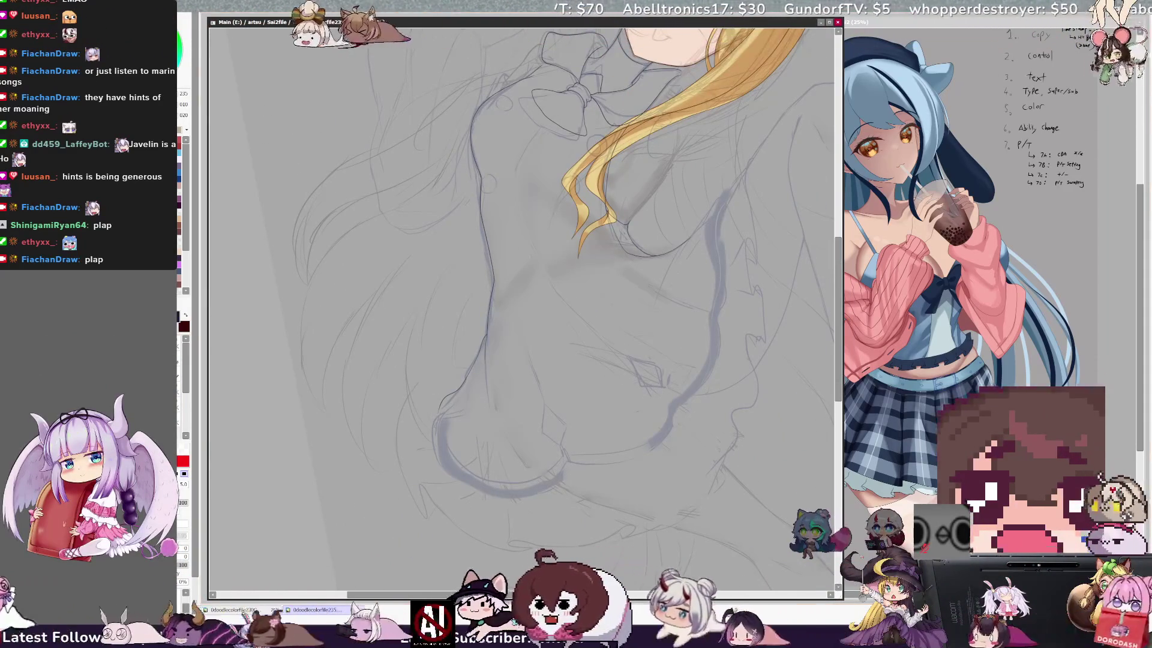
key(Home)
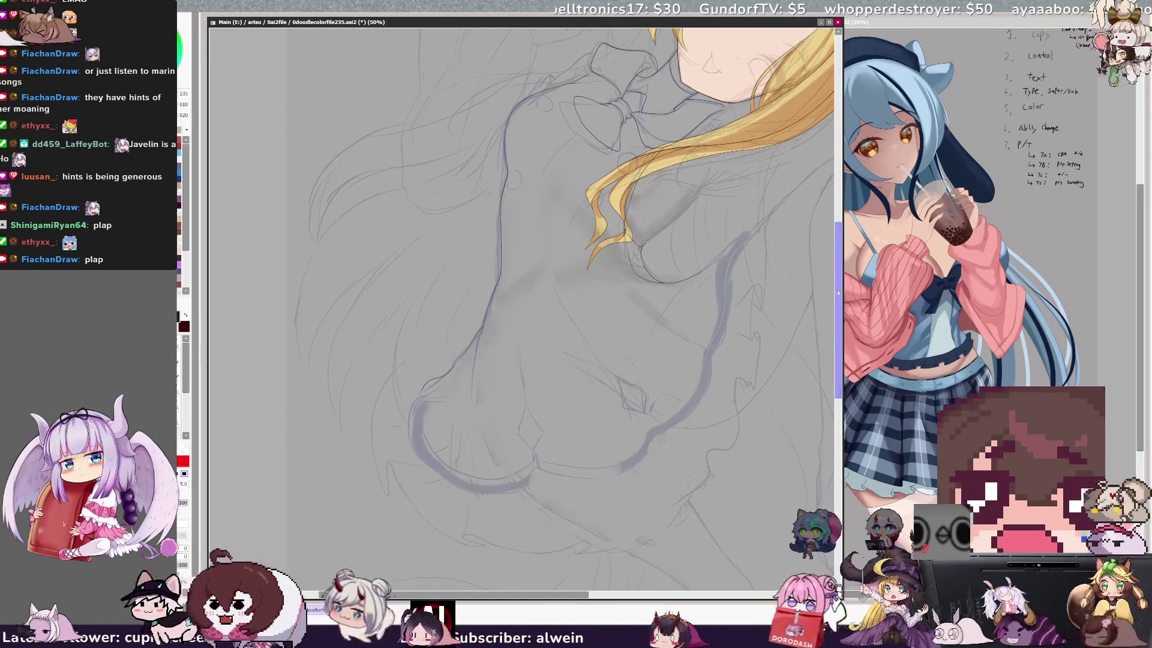
scroll(837, 292, up, 2)
mouse_move(838, 286)
mouse_down()
mouse_move(834, 263)
mouse_move(778, 238)
mouse_move(611, 289)
mouse_move(657, 309)
mouse_up()
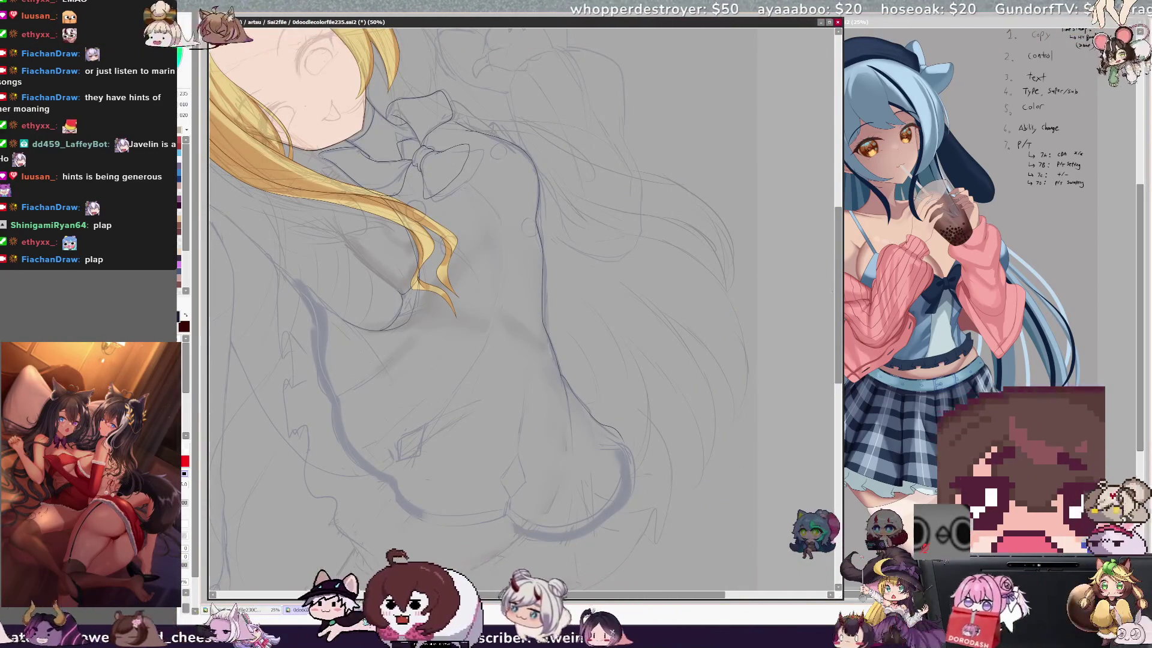
key(h)
drag(837, 293, 836, 339)
- Zoom in on the hip, tilt the canvas, and ink the curved underside of the hip
key(ctrl+plus)
key(ctrl+plus)
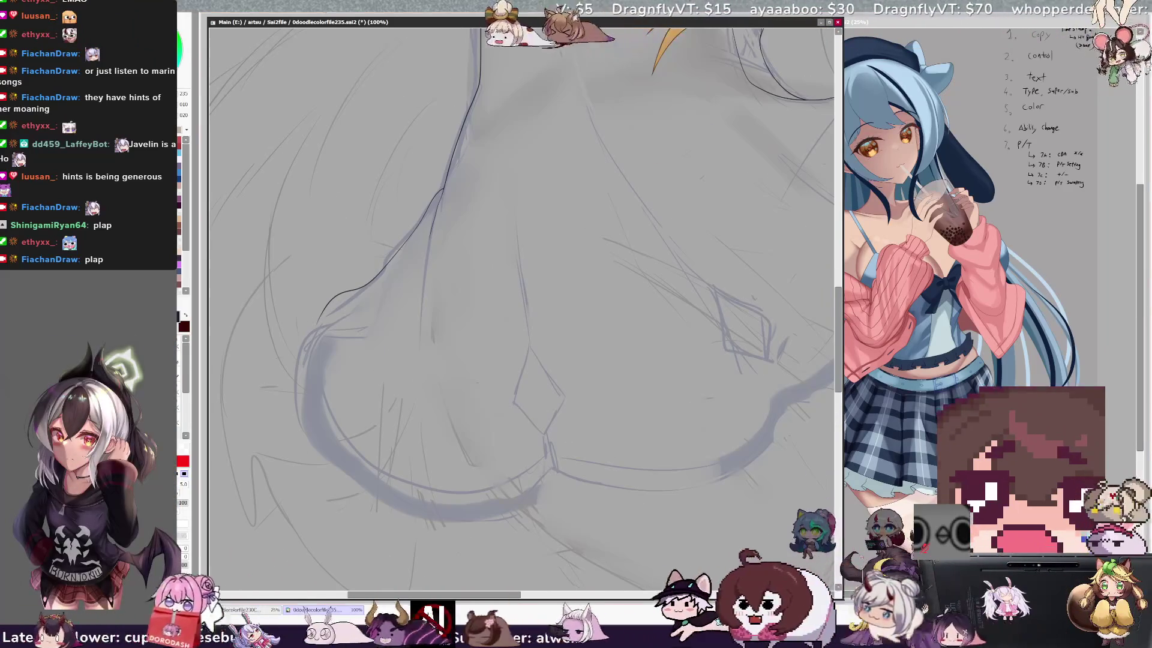
drag(321, 313, 312, 368)
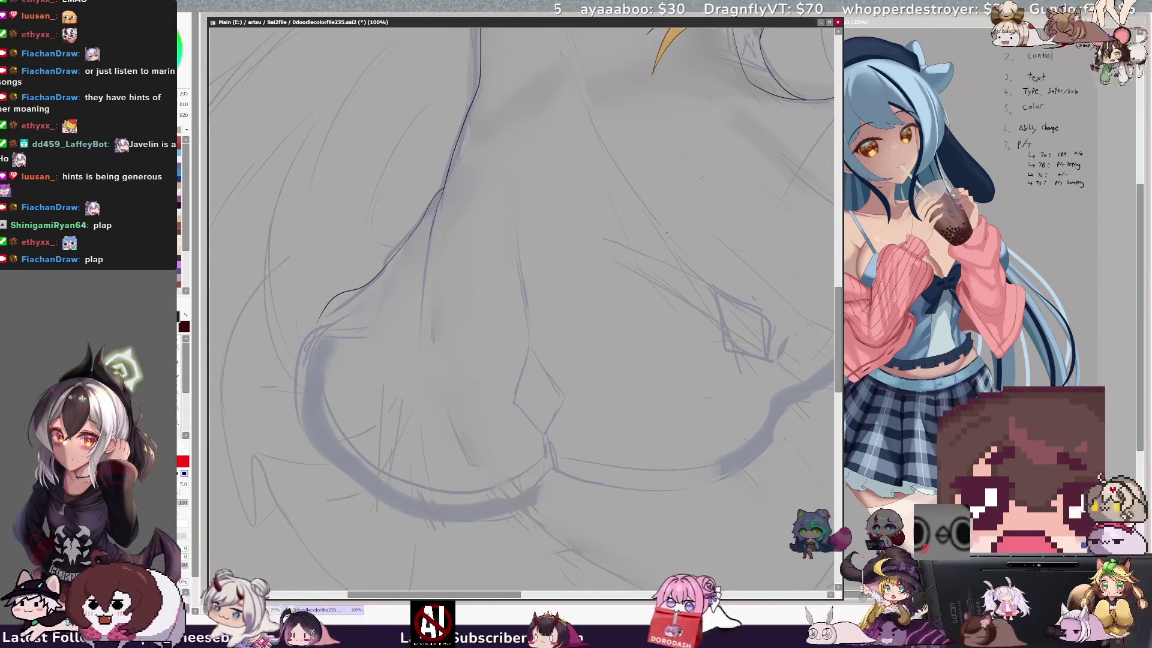
key(Delete)
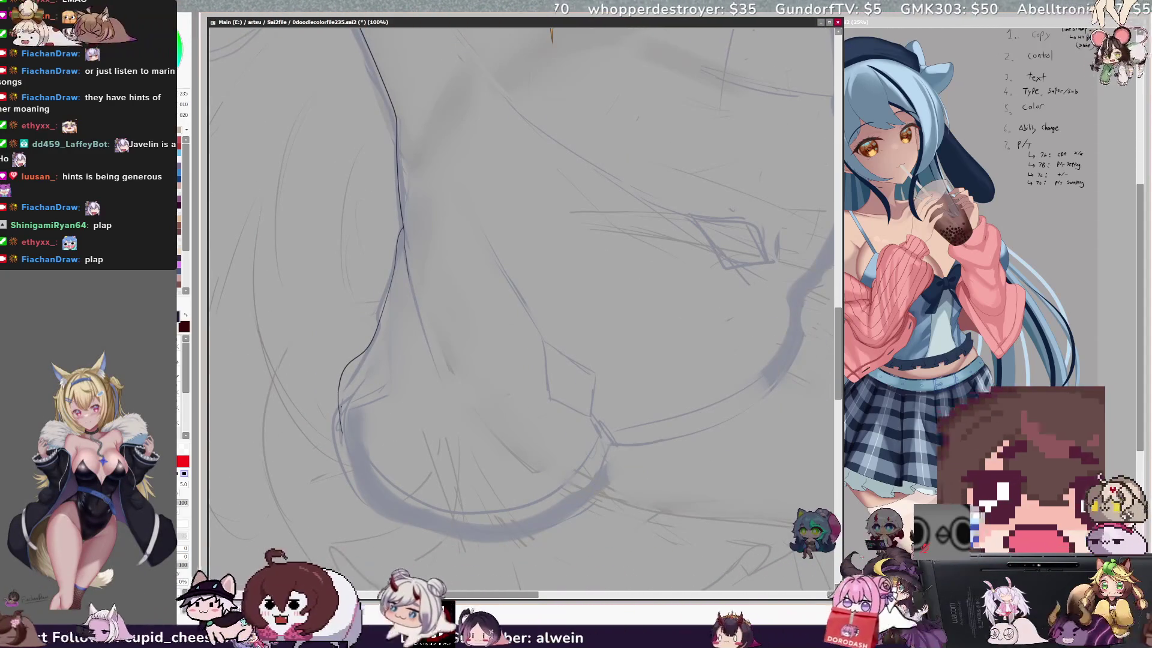
key(End)
key(End)
key(End)
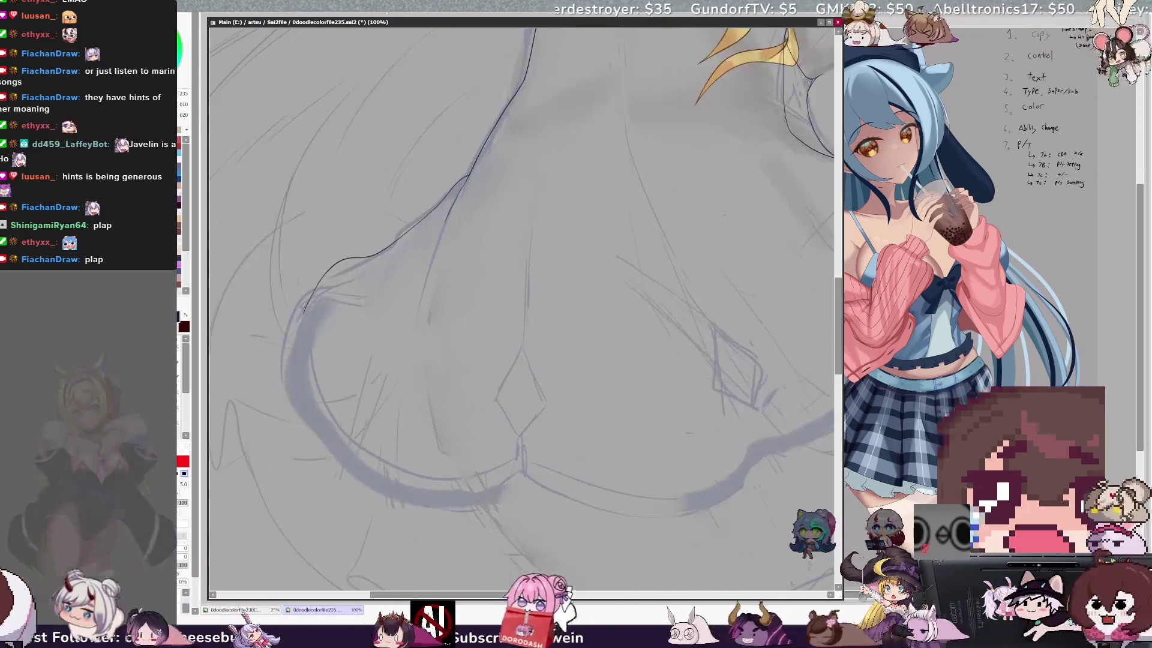
key(Delete)
mouse_move(579, 462)
mouse_down()
mouse_move(420, 517)
mouse_move(322, 366)
mouse_up()
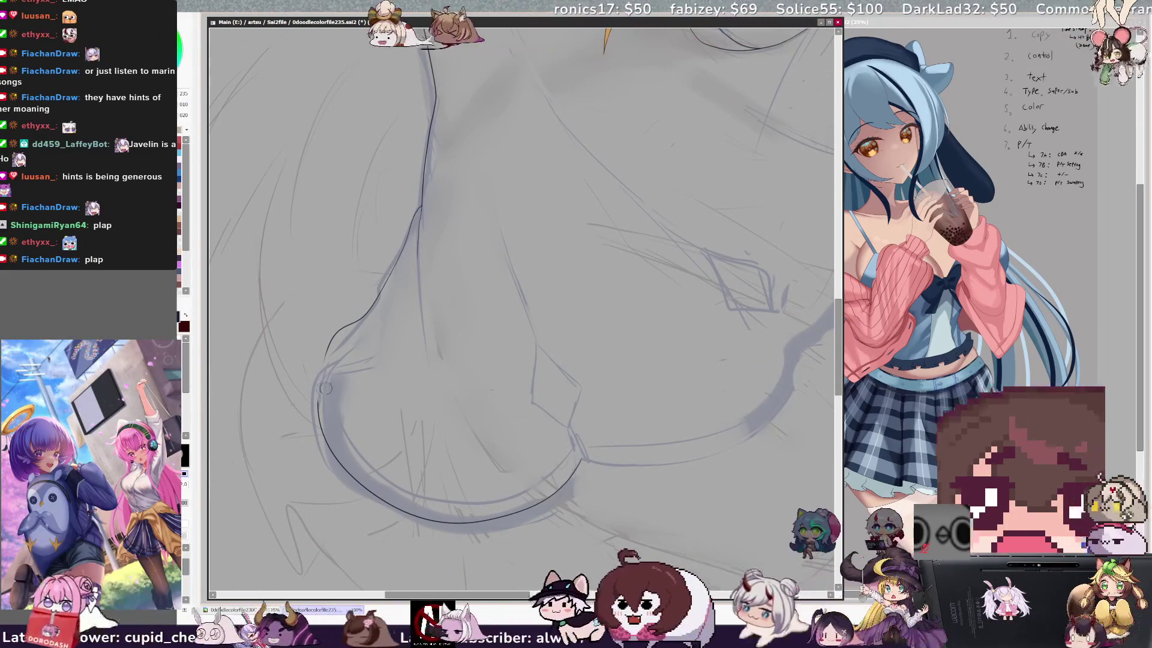
- Thicken and darken the hip line's inner left edge, then zoom out to review it
drag(324, 385, 316, 361)
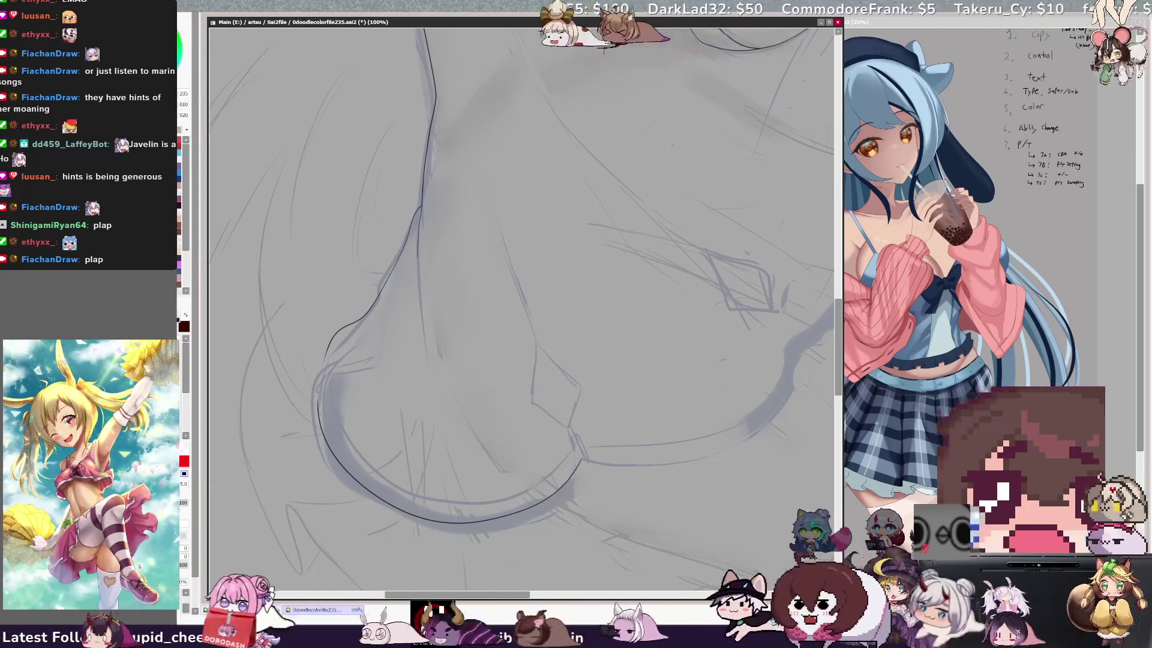
drag(324, 381, 320, 354)
key(n)
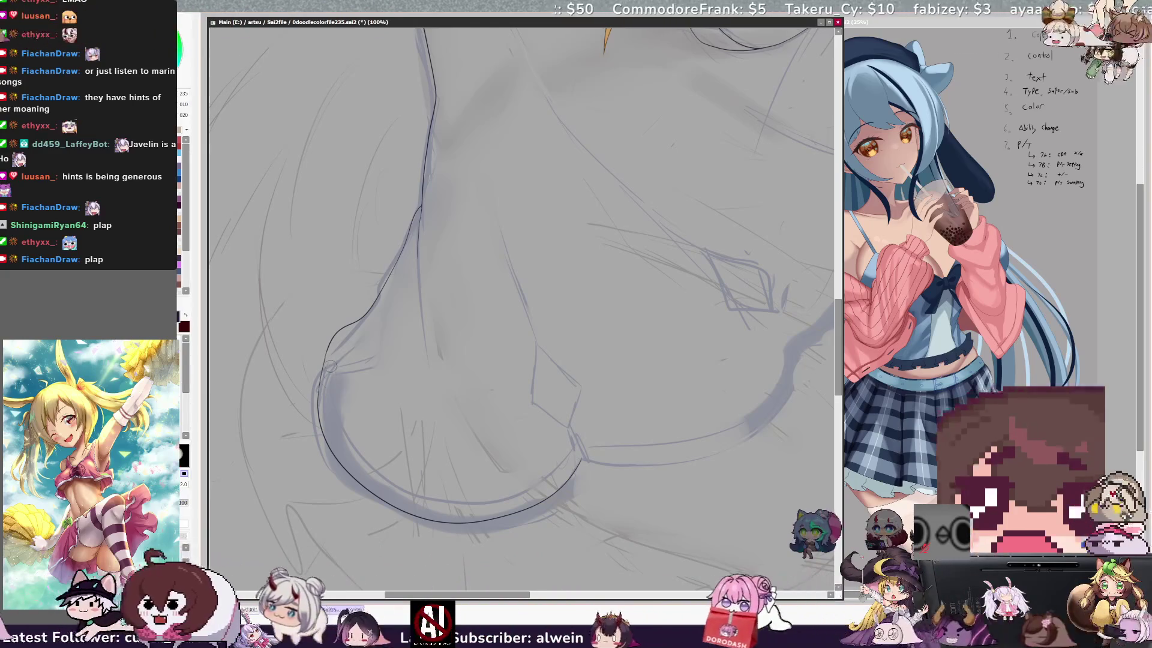
key(n)
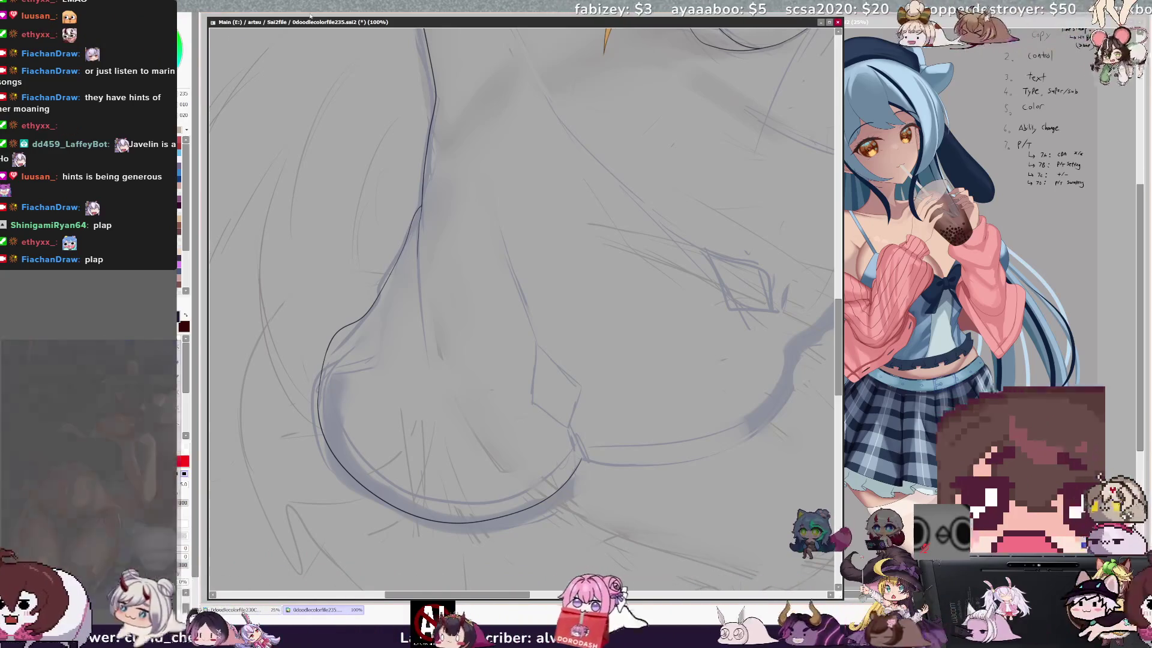
key(ctrl+minus)
key(ctrl+minus)
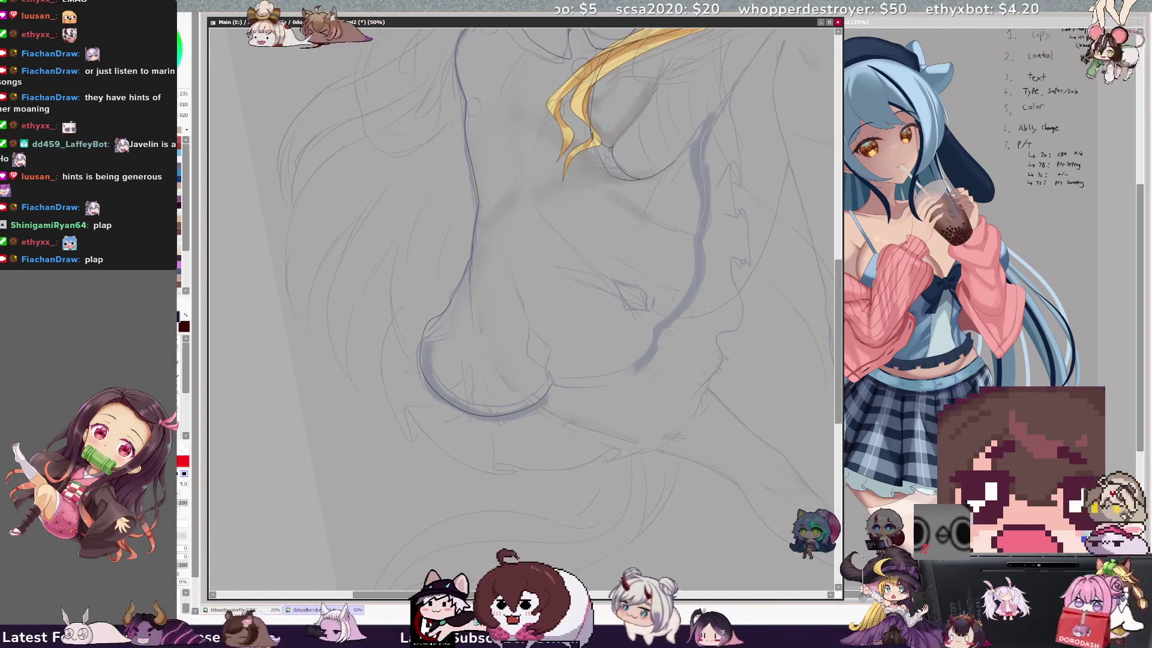
drag(580, 594, 620, 597)
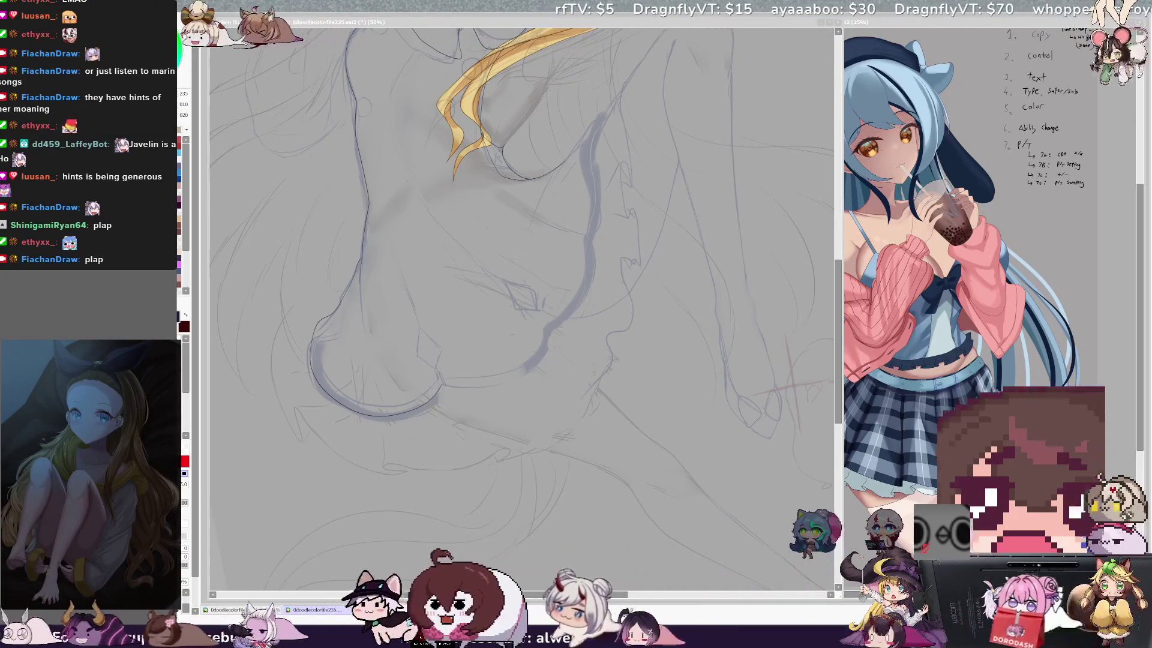
key(End)
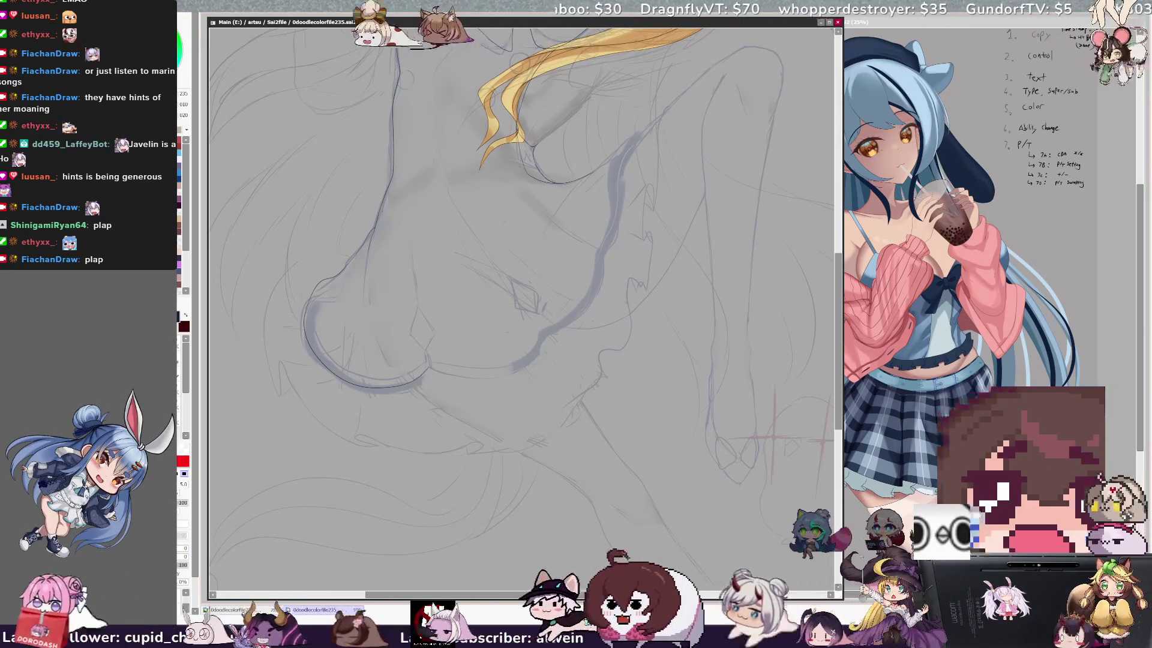
scroll(617, 66, down, 10)
scroll(618, 66, down, 2)
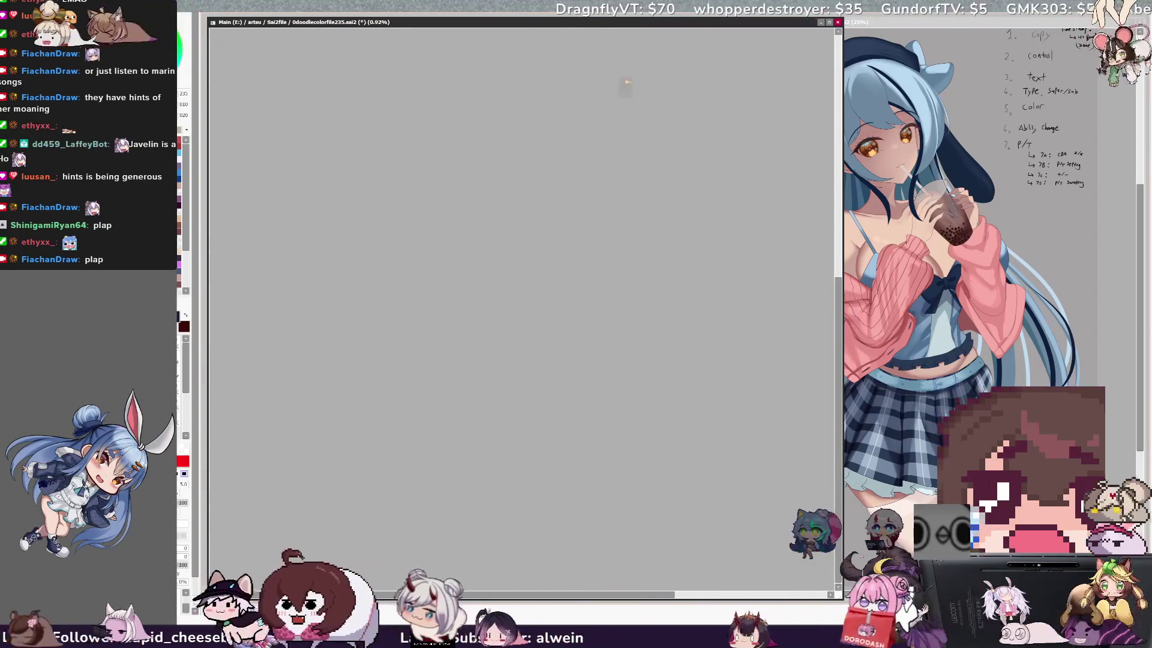
scroll(681, 66, up, 5)
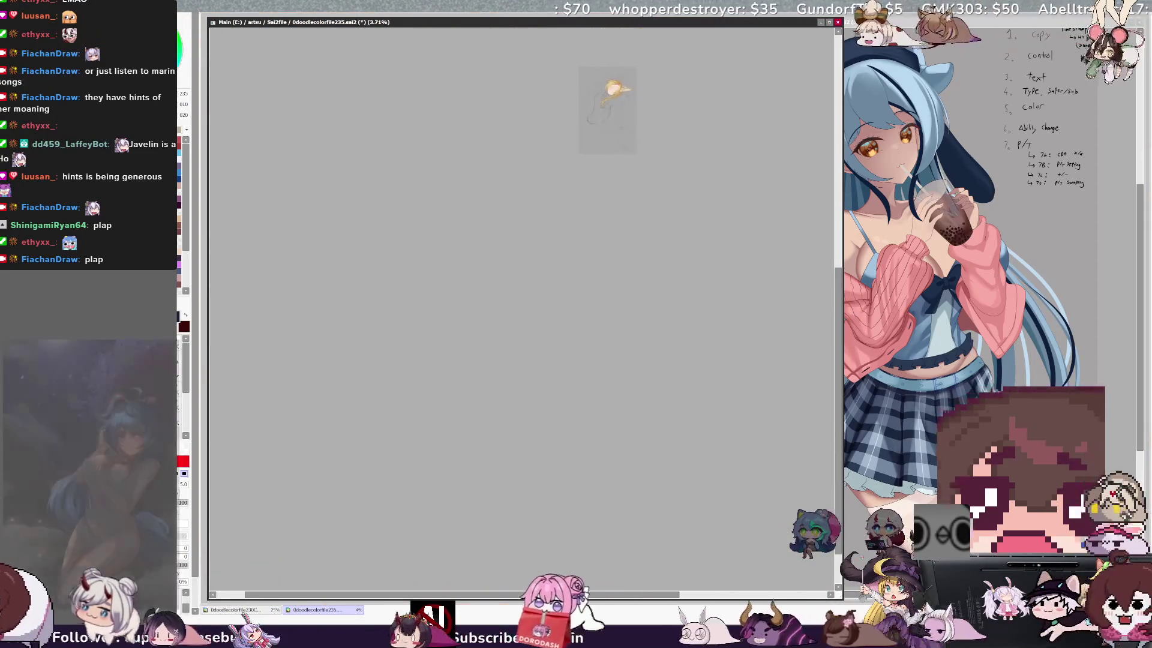
scroll(630, 180, up, 3)
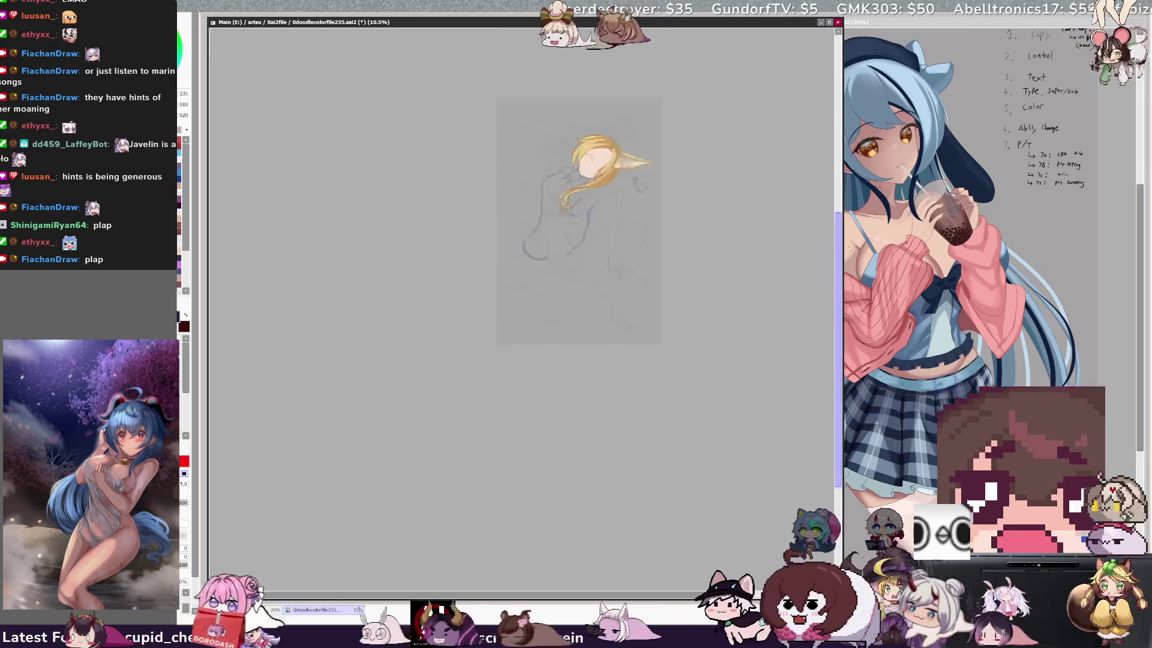
scroll(581, 410, up, 2)
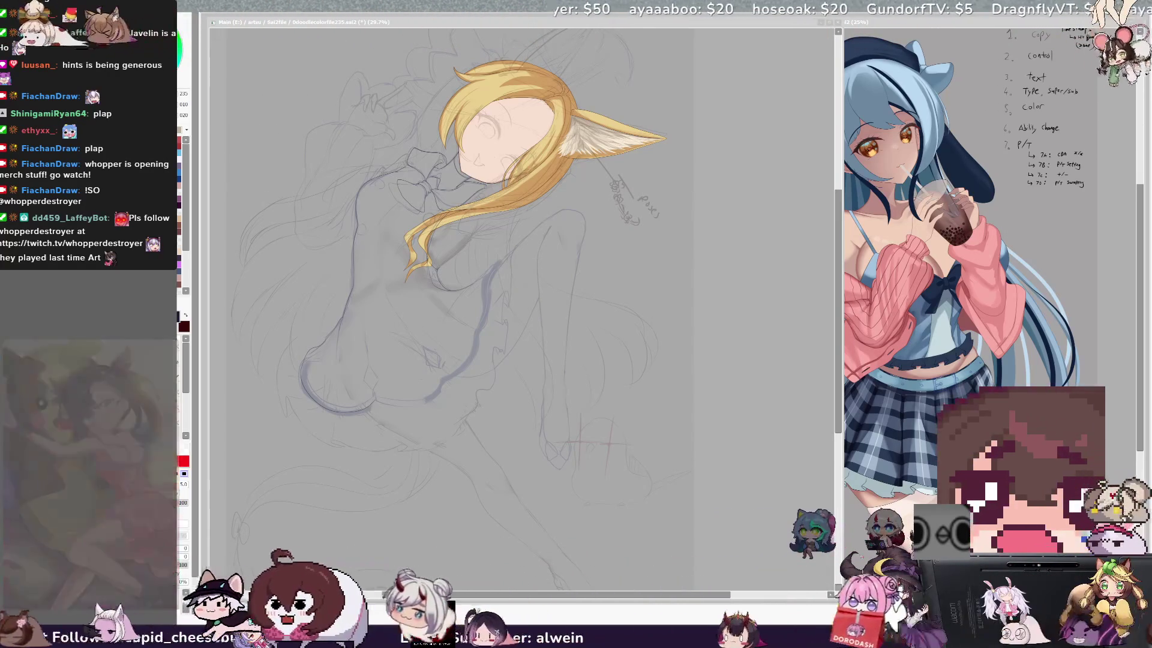
key(alt+Tab)
scroll(522, 306, left, 3)
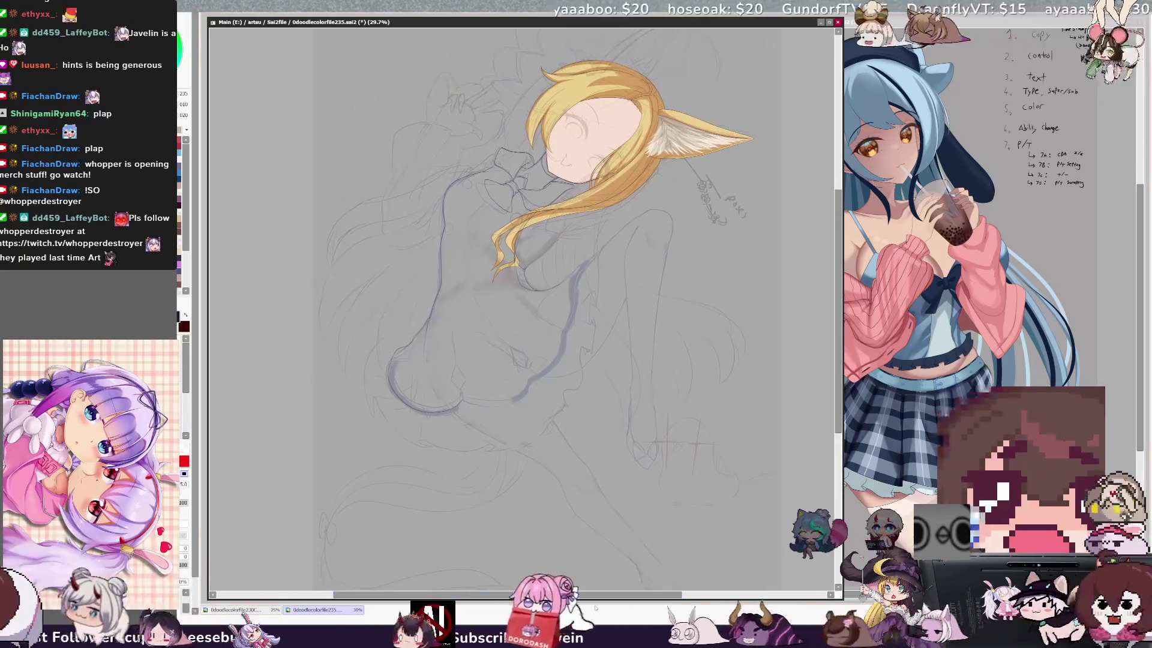
scroll(522, 306, up, 2)
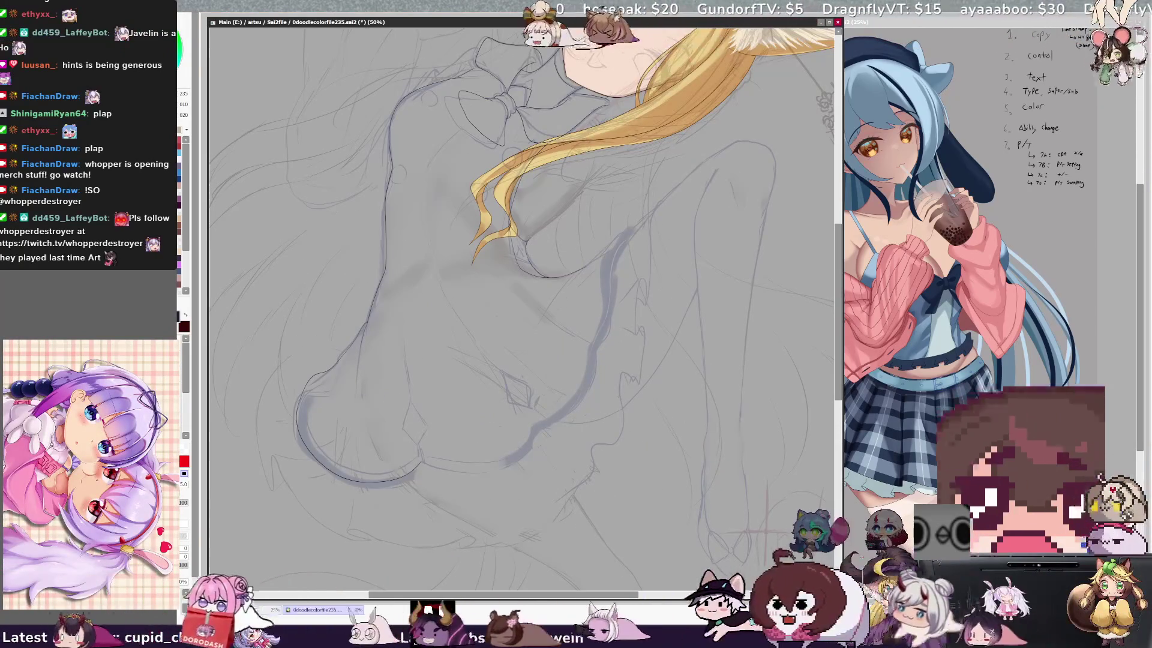
scroll(522, 306, up, 3)
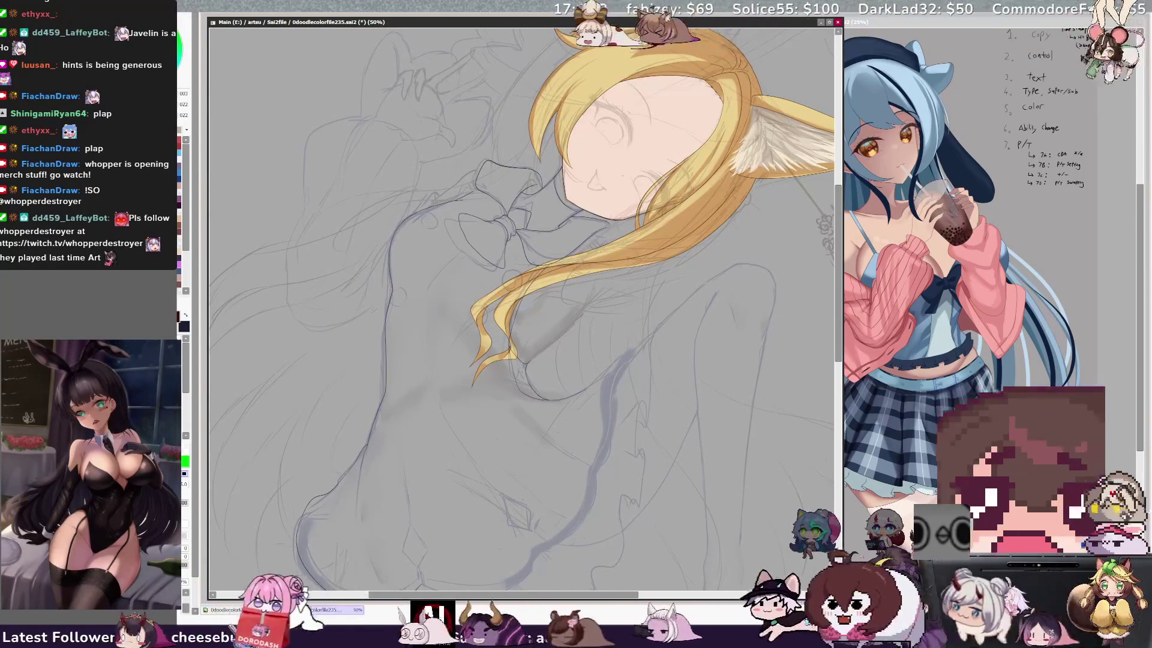
- Rotate the figure upright and zoom to 100% on the bow and hair
key(End)
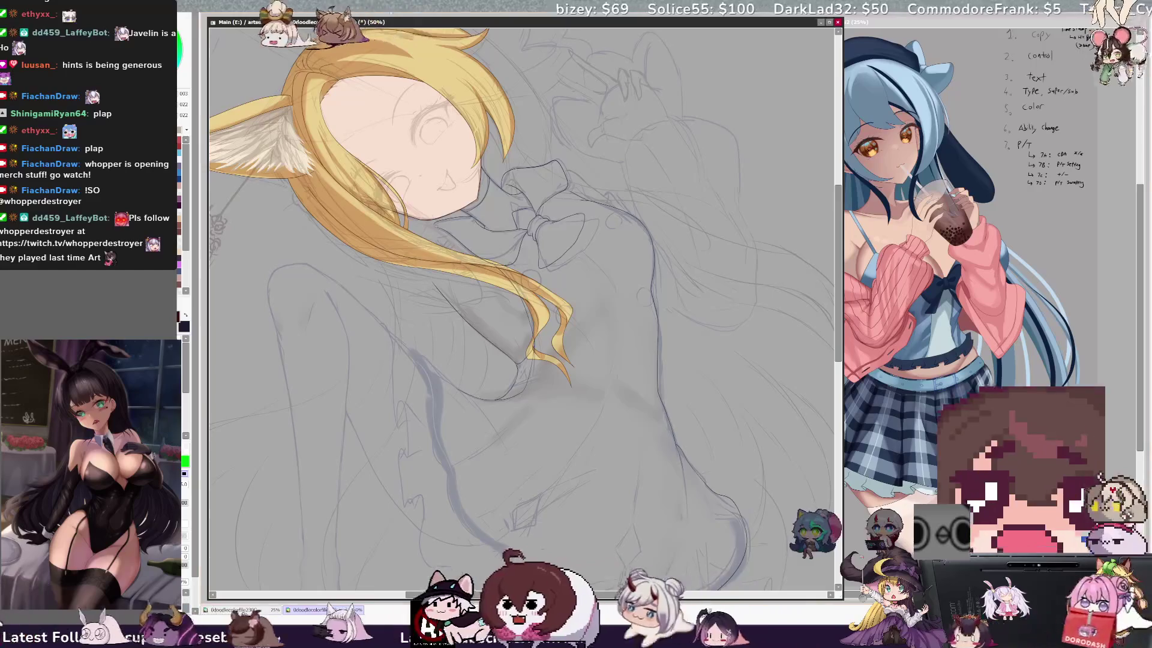
key(End)
key(ctrl+plus)
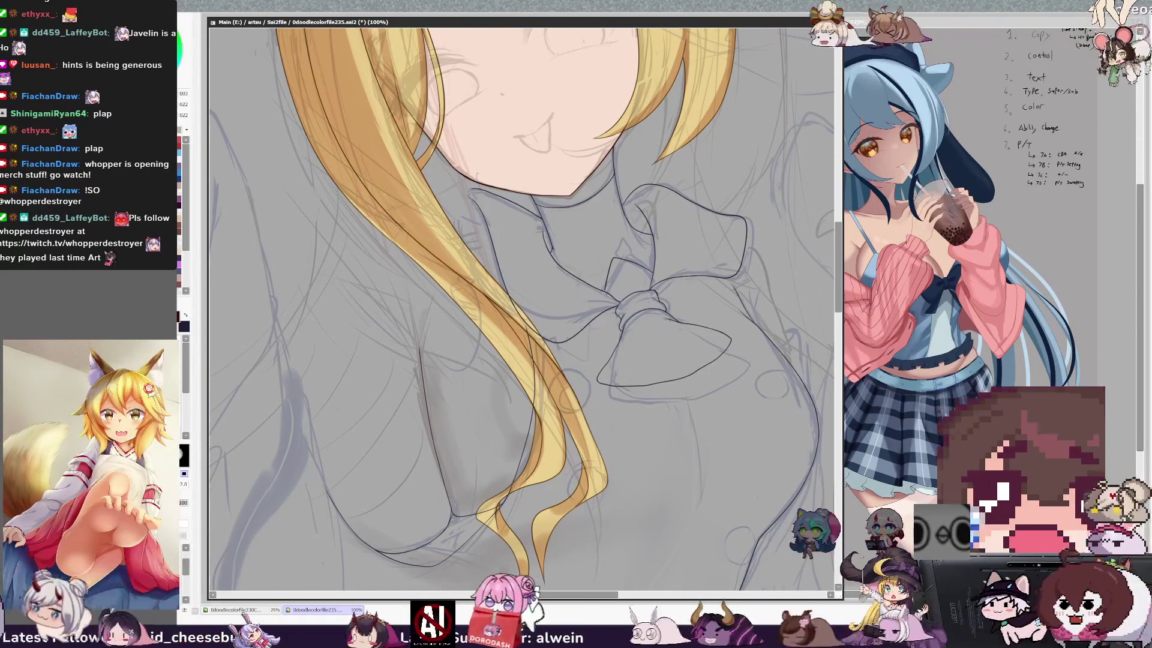
- Mirror the view, select the red size-5 brush, pan, and zoom out to 50%
key(h)
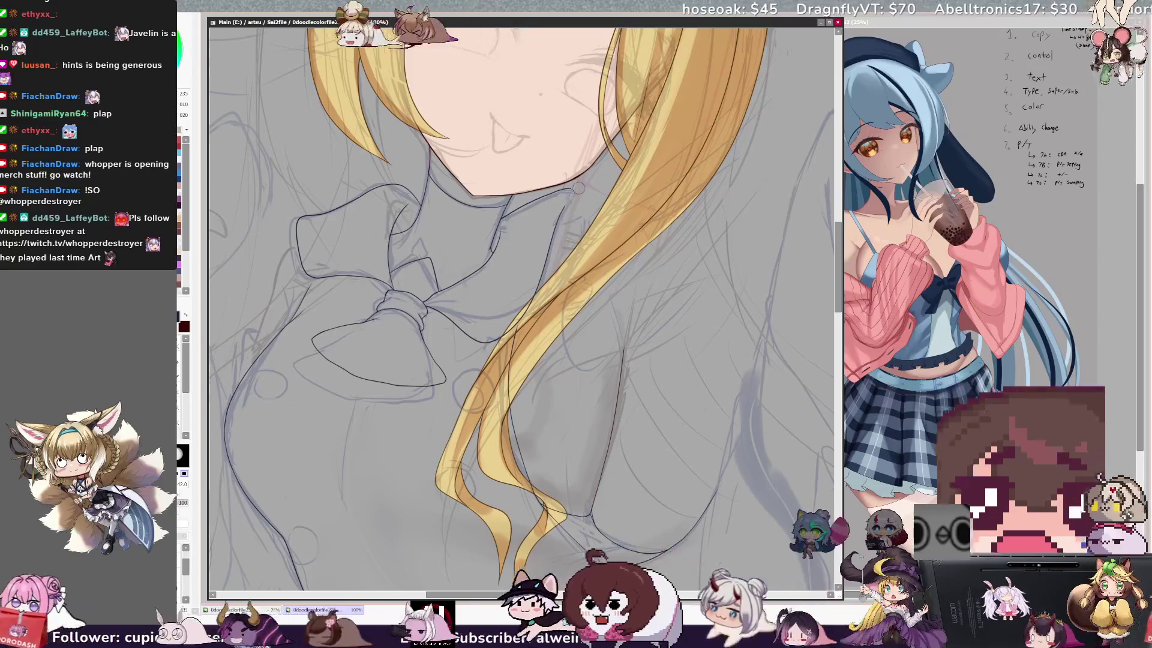
key(e)
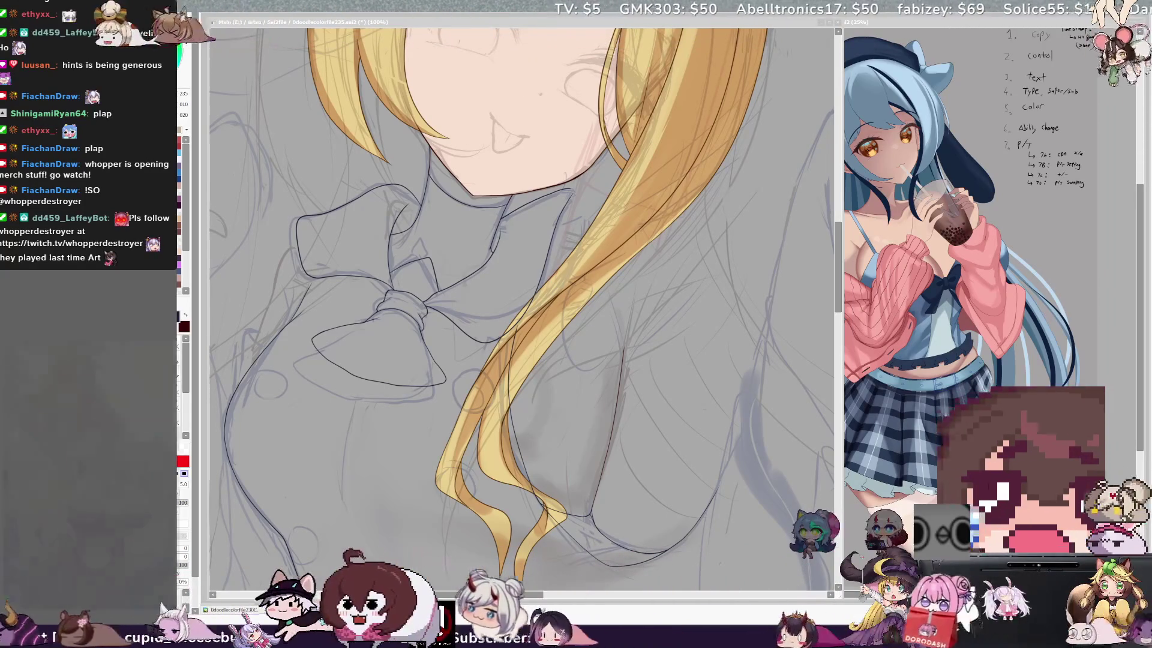
click(487, 27)
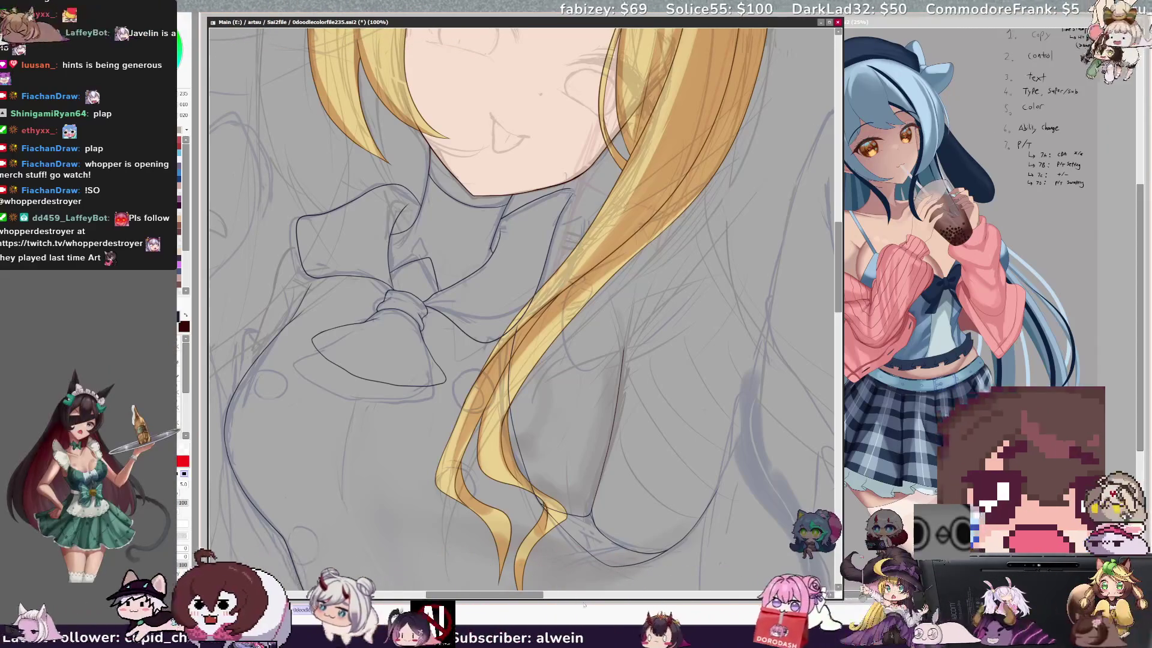
drag(542, 595, 530, 596)
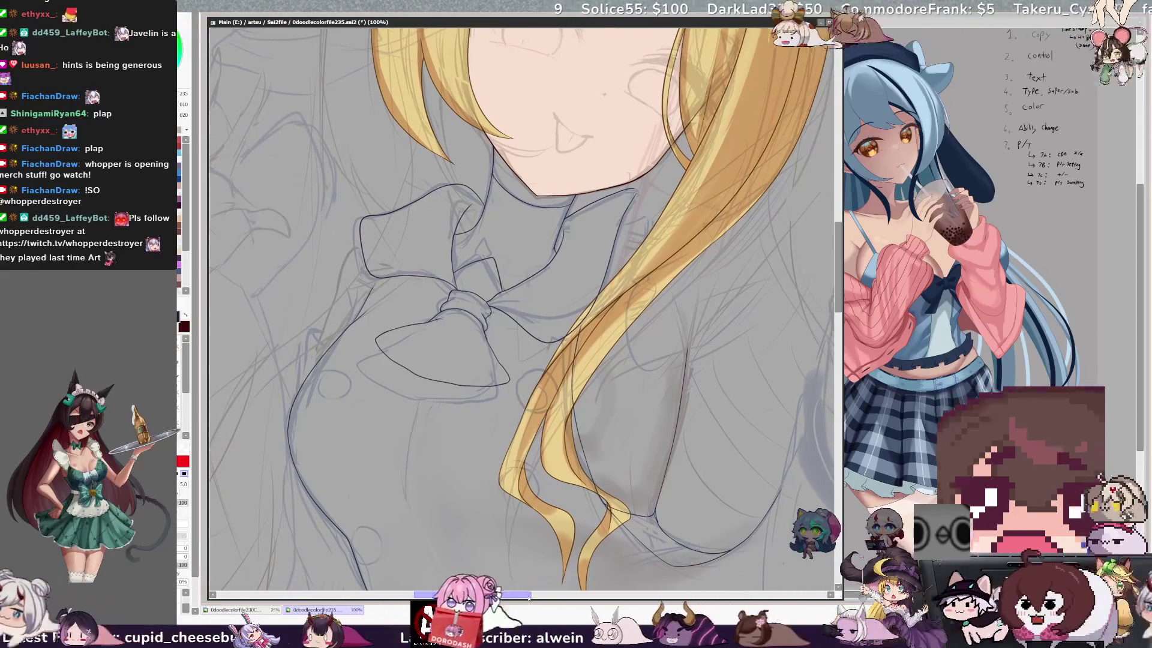
drag(843, 228, 844, 235)
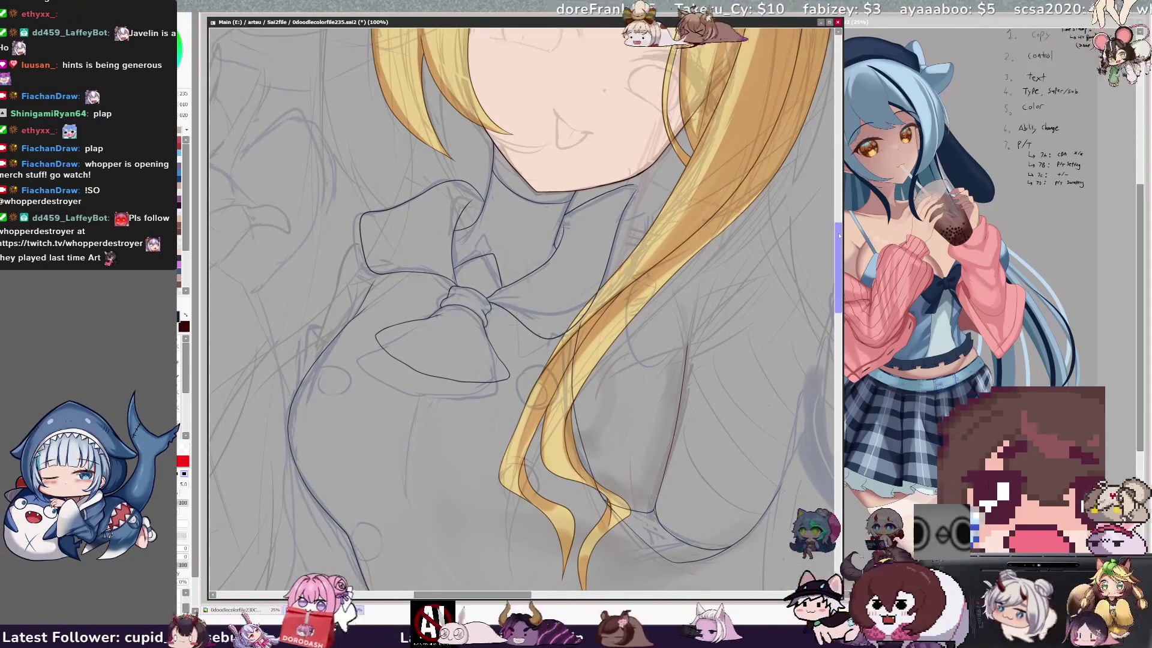
key(minus)
key(minus)
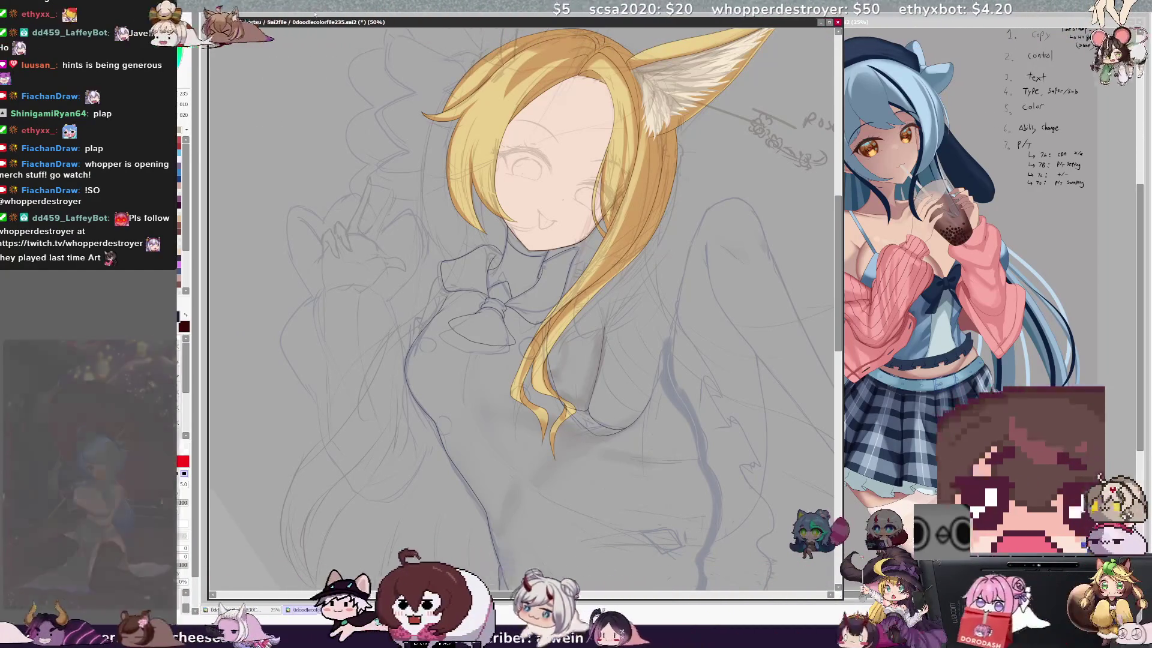
scroll(521, 300, down, 5)
scroll(522, 300, up, 1)
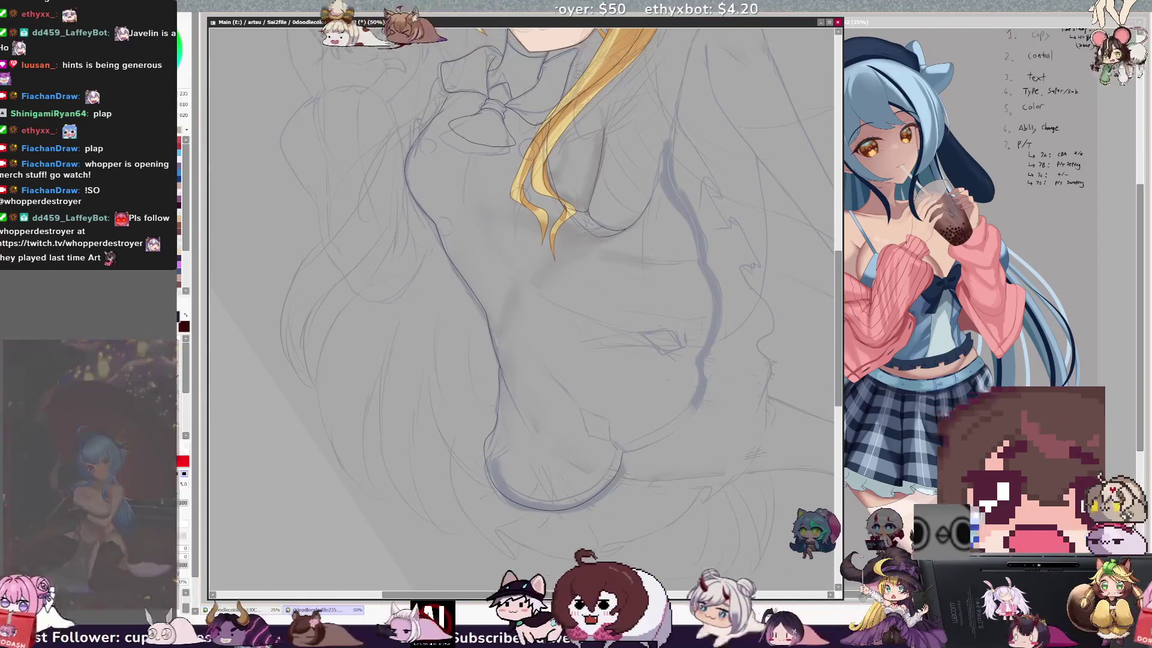
key(Home)
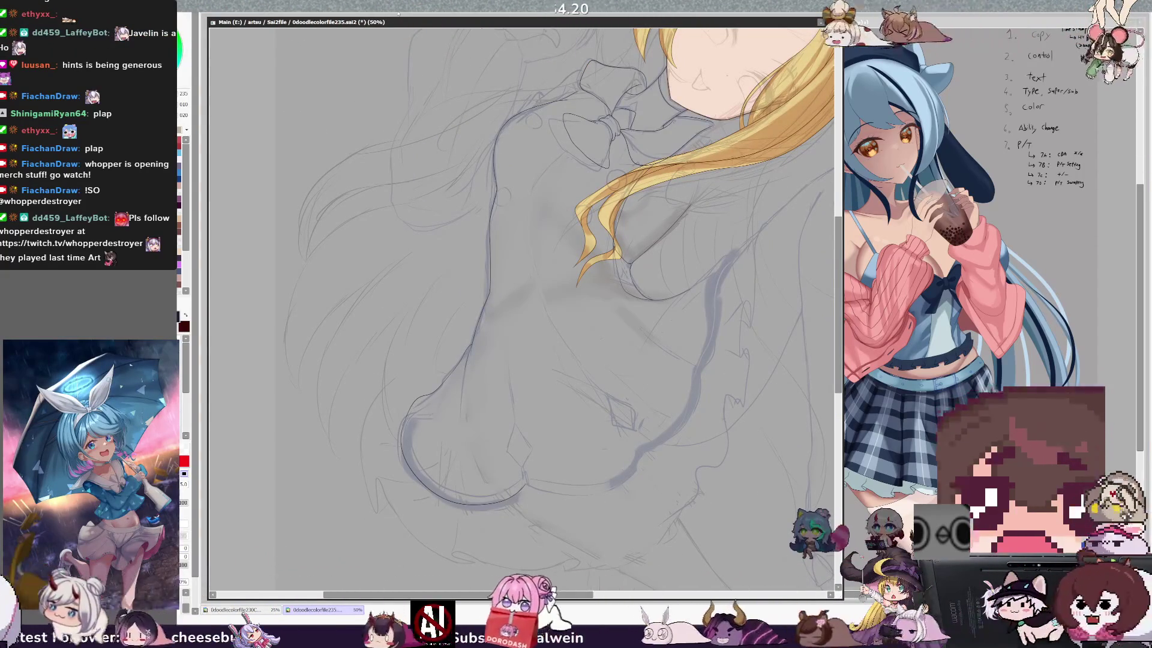
drag(842, 235, 847, 264)
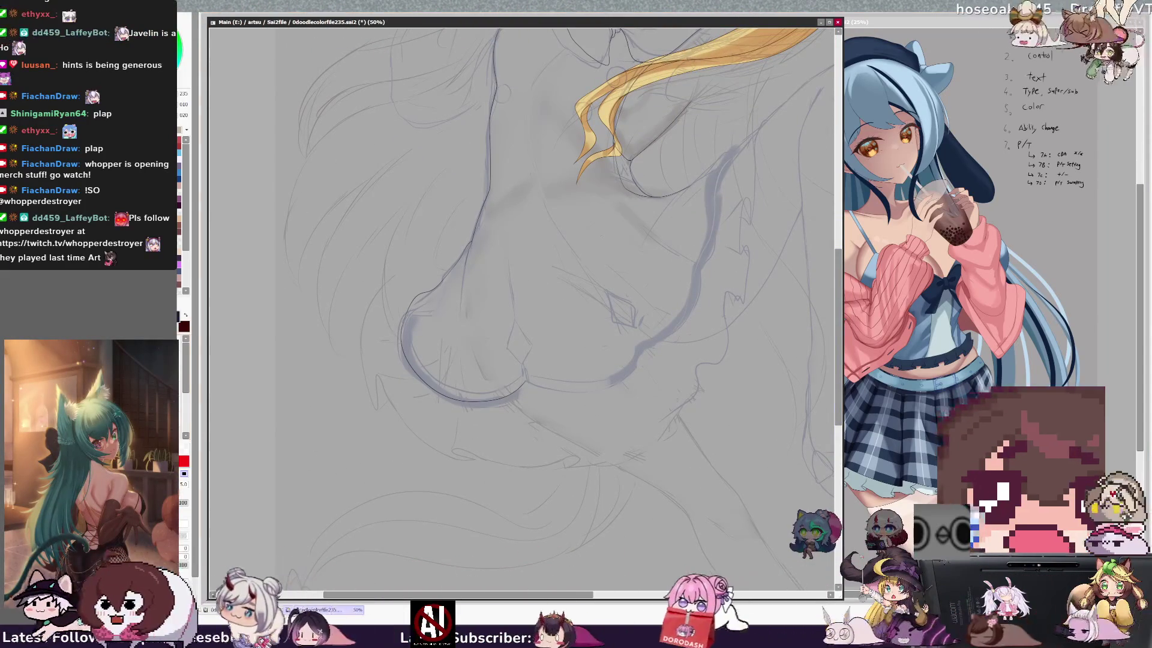
key(ctrl+plus)
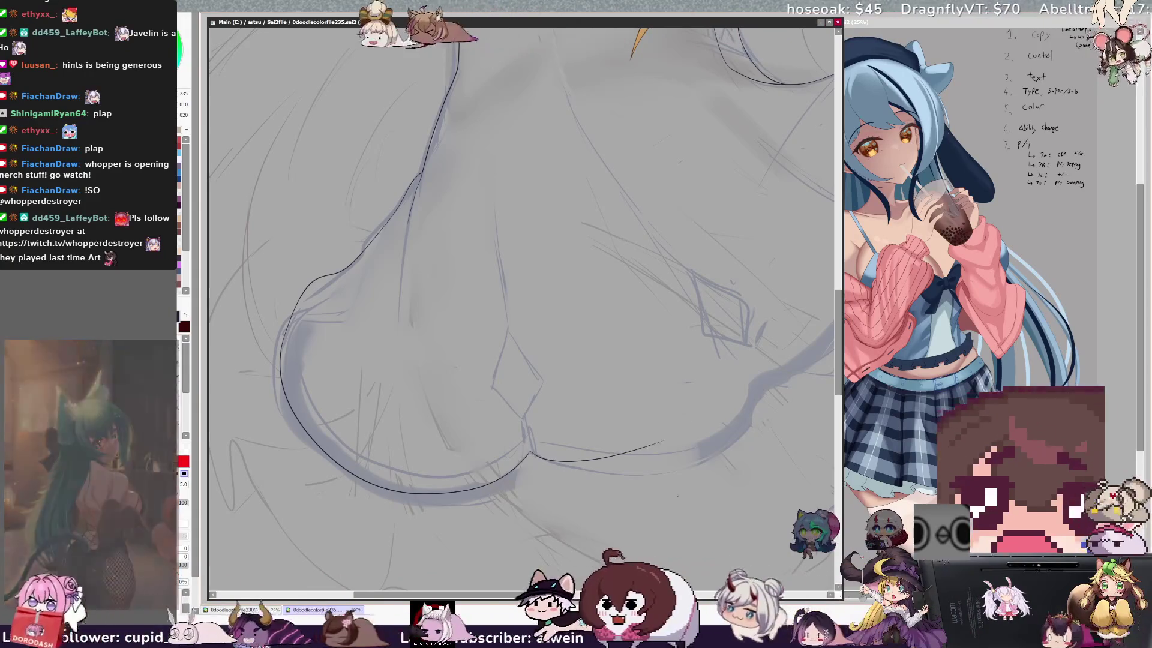
scroll(521, 306, right, 3)
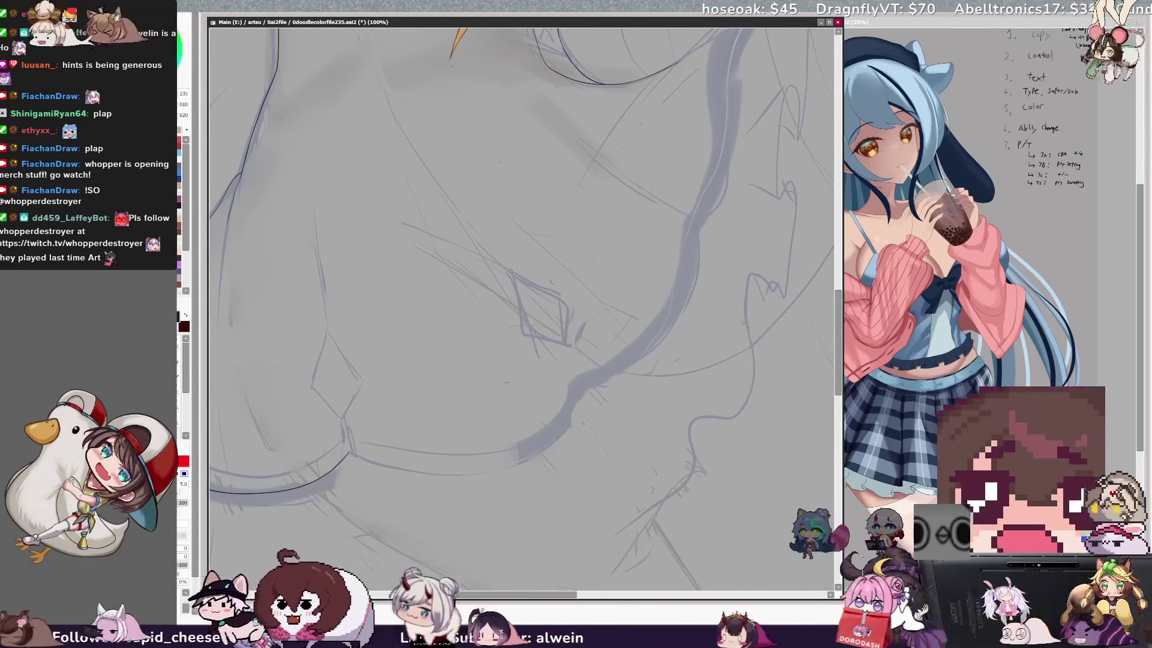
key(ctrl+minus)
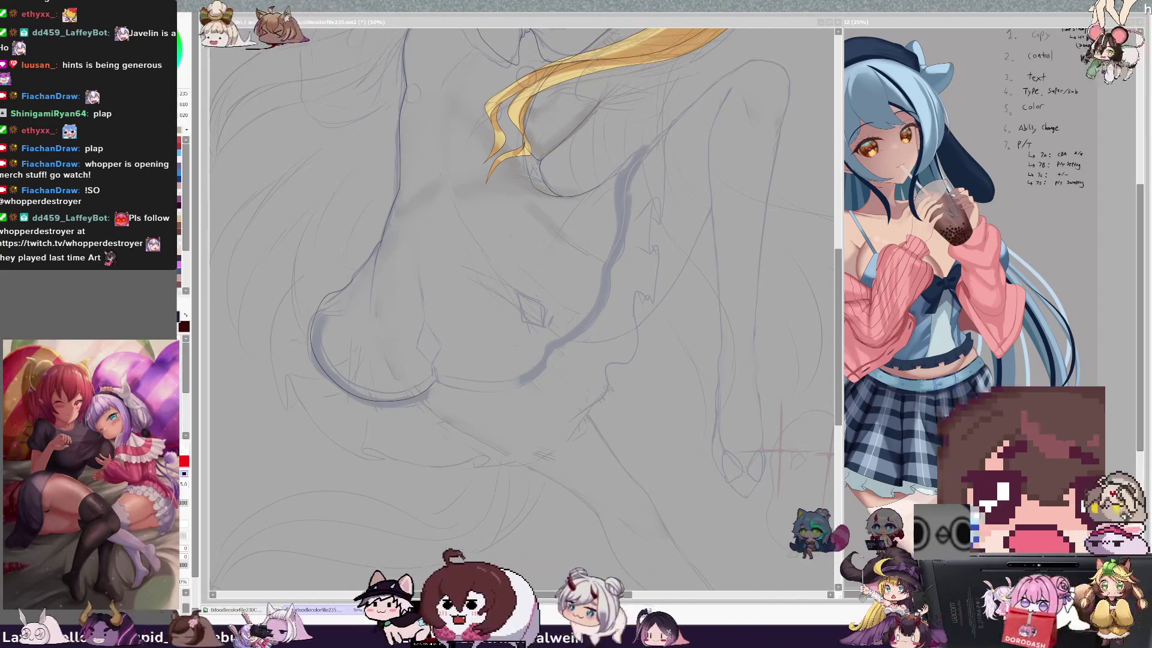
- Zoom in on the torso and ink the lower curve beneath the chest down and right
key(alt+Tab)
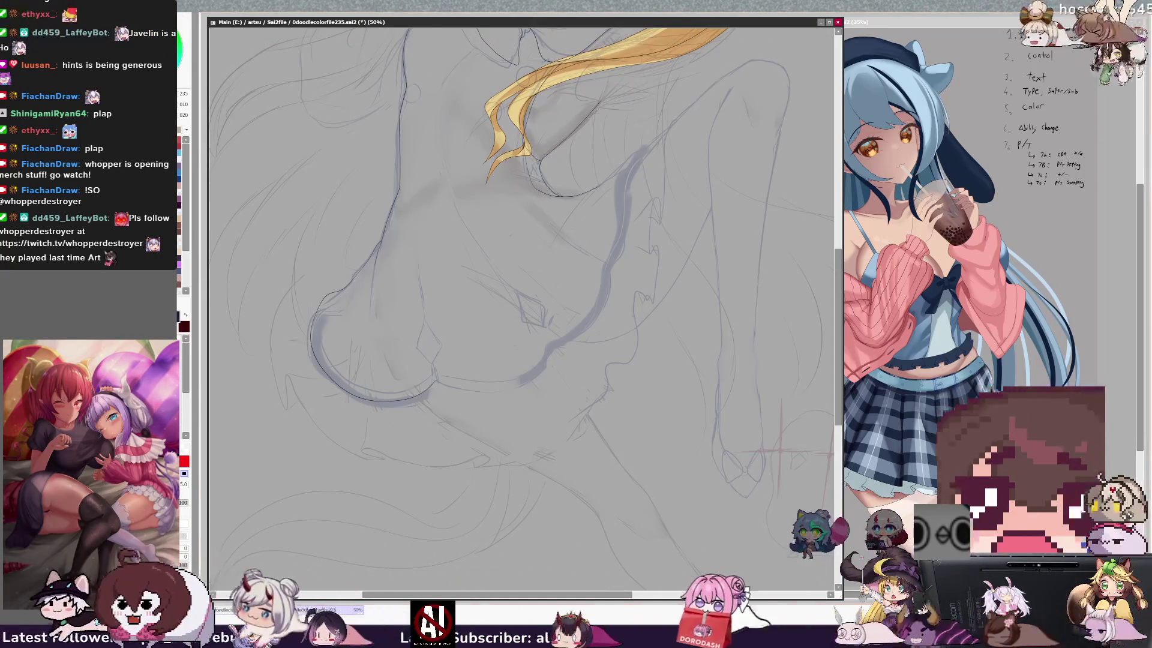
key(ctrl+plus)
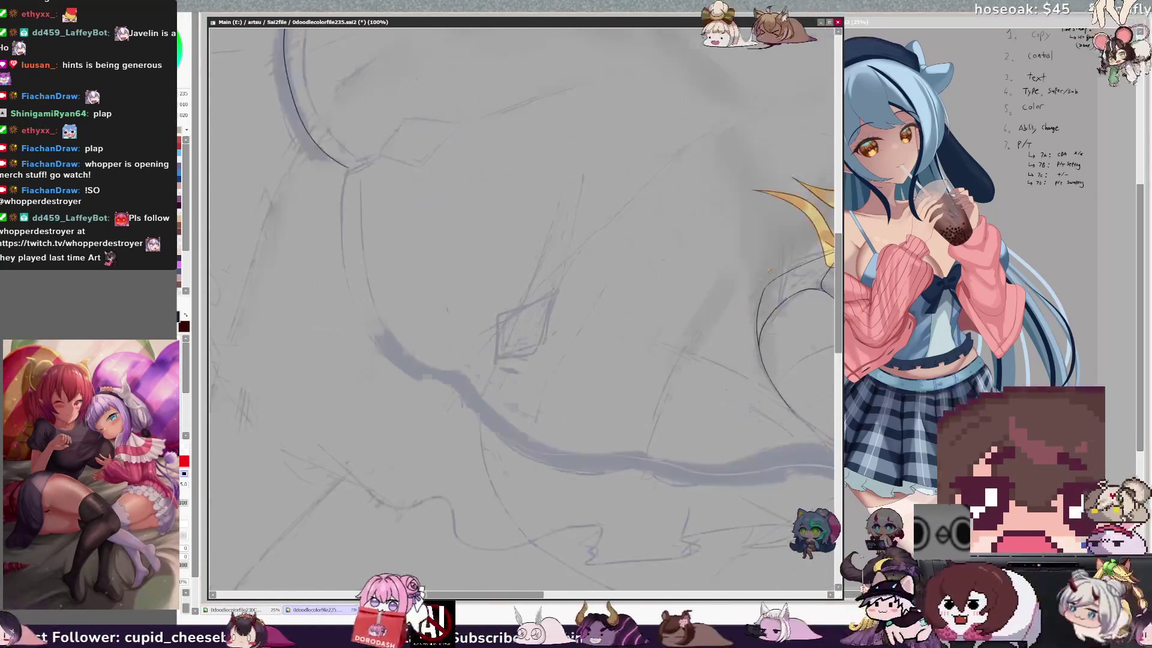
key(e)
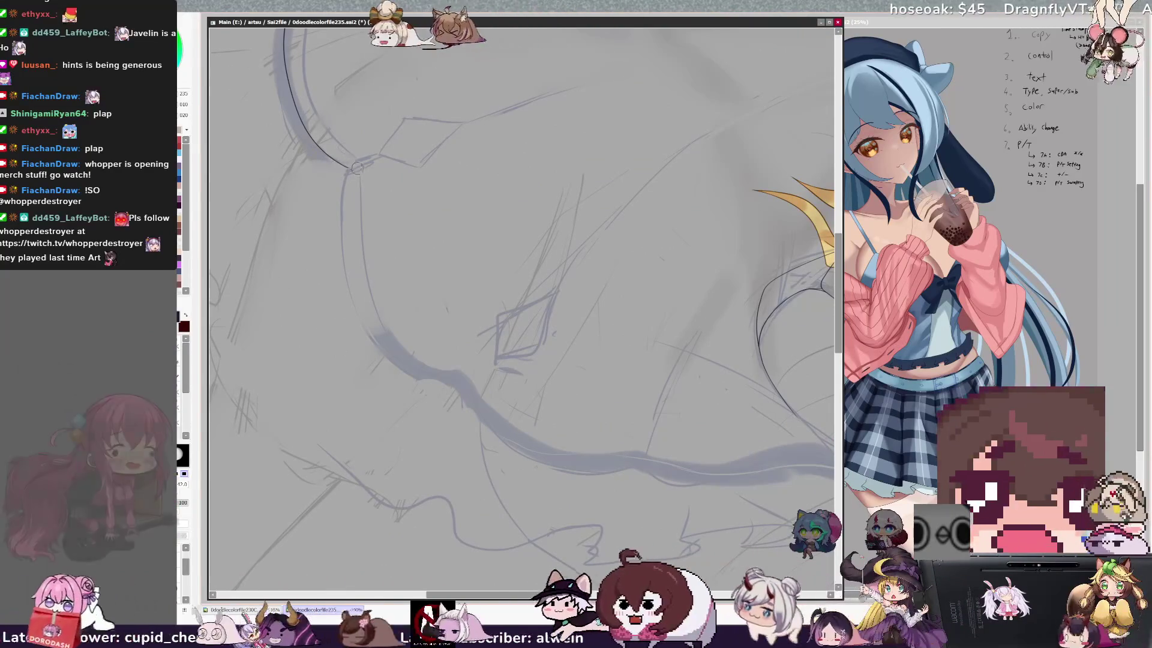
key(e)
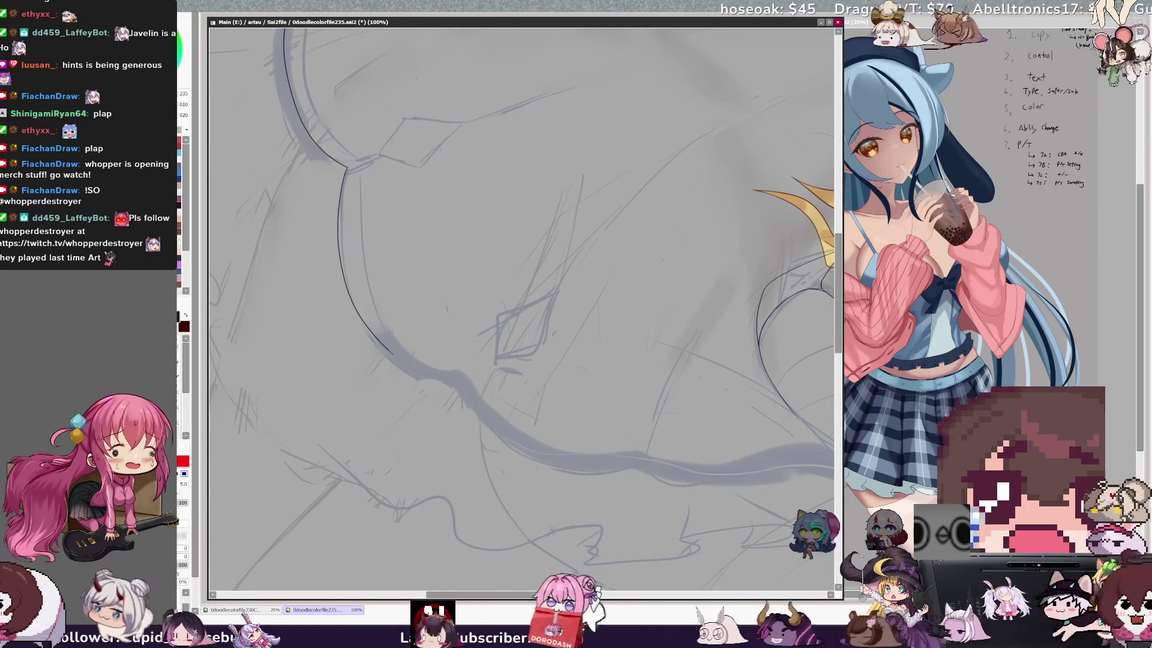
mouse_move(459, 384)
mouse_down()
mouse_move(505, 447)
mouse_move(649, 466)
mouse_up()
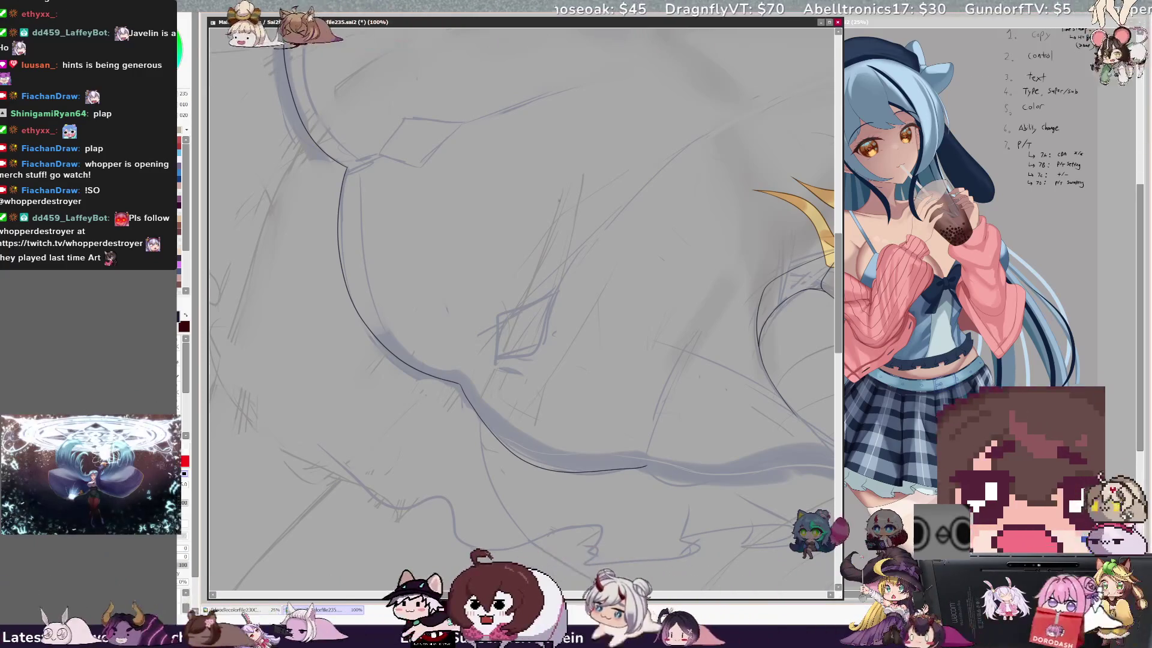
- At 75% with the view flipped, switch to black and stroke up the figure's side contour
key(minus)
key(End)
key(End)
key(End)
key(End)
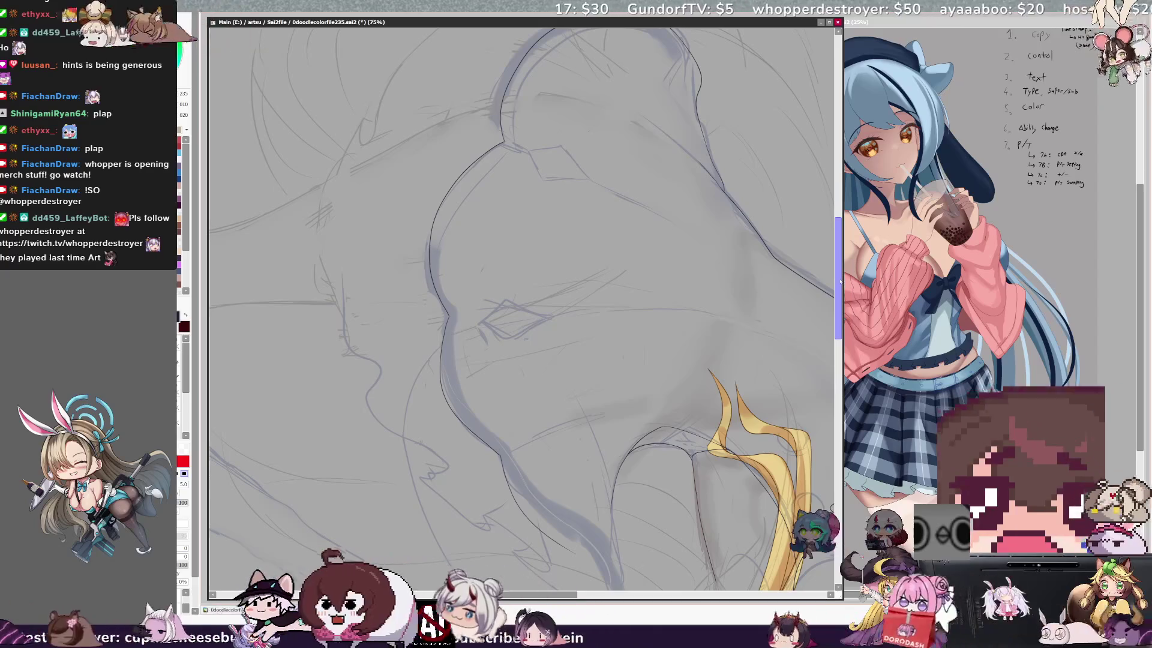
drag(839, 280, 838, 306)
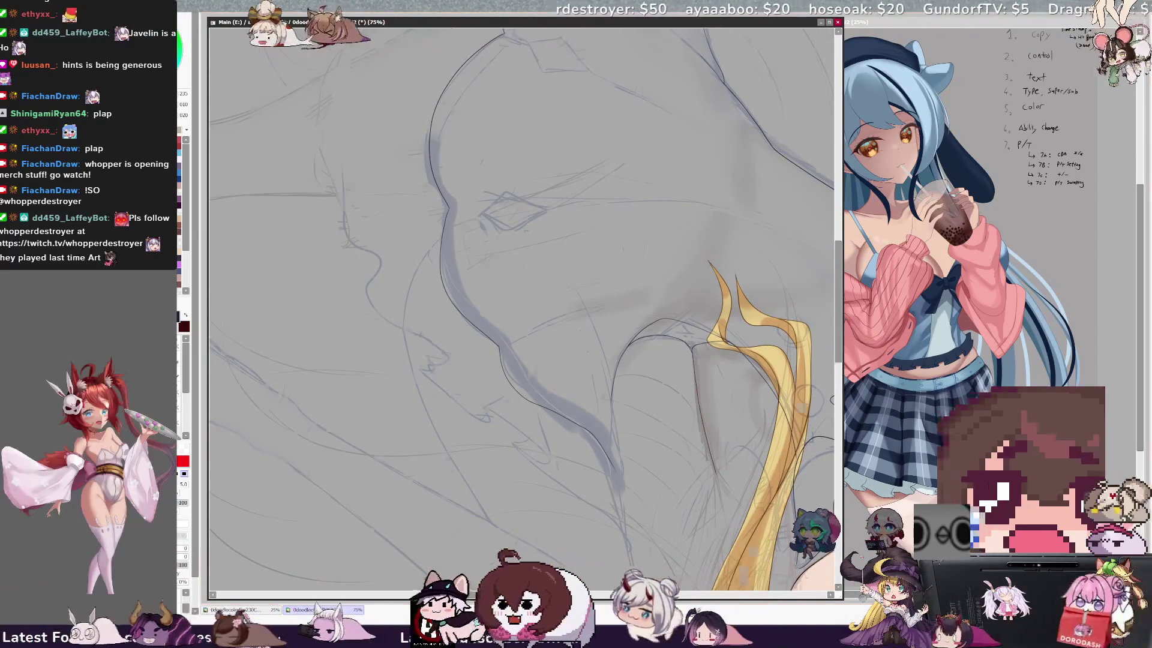
key(h)
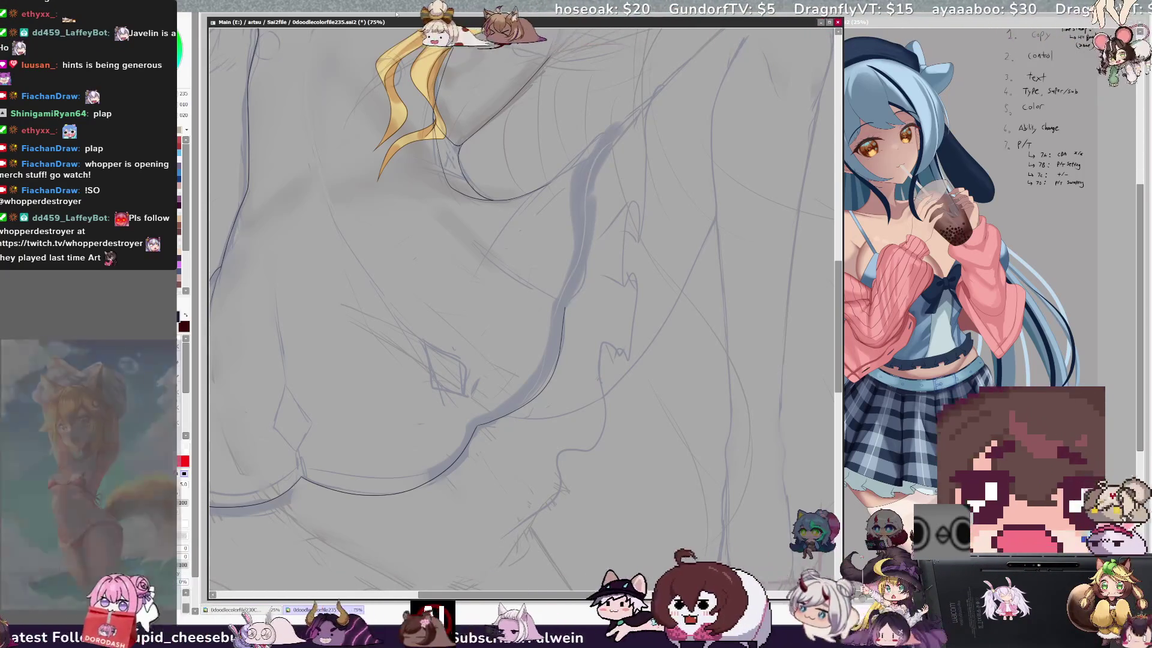
drag(602, 147, 565, 306)
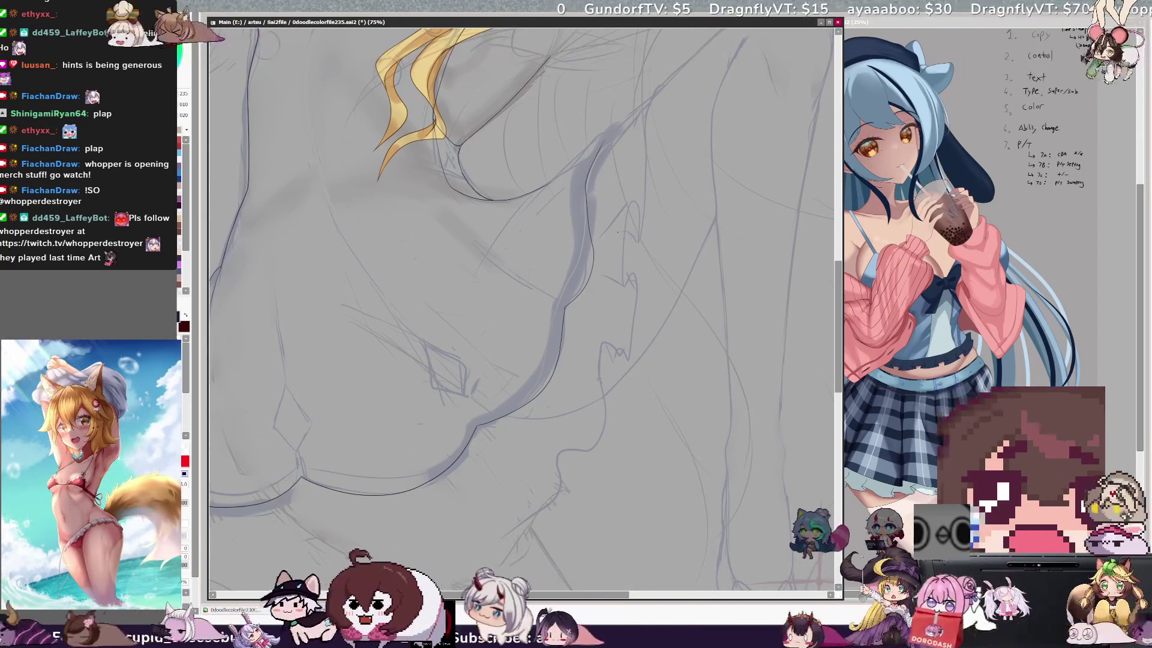
alt+click(613, 138)
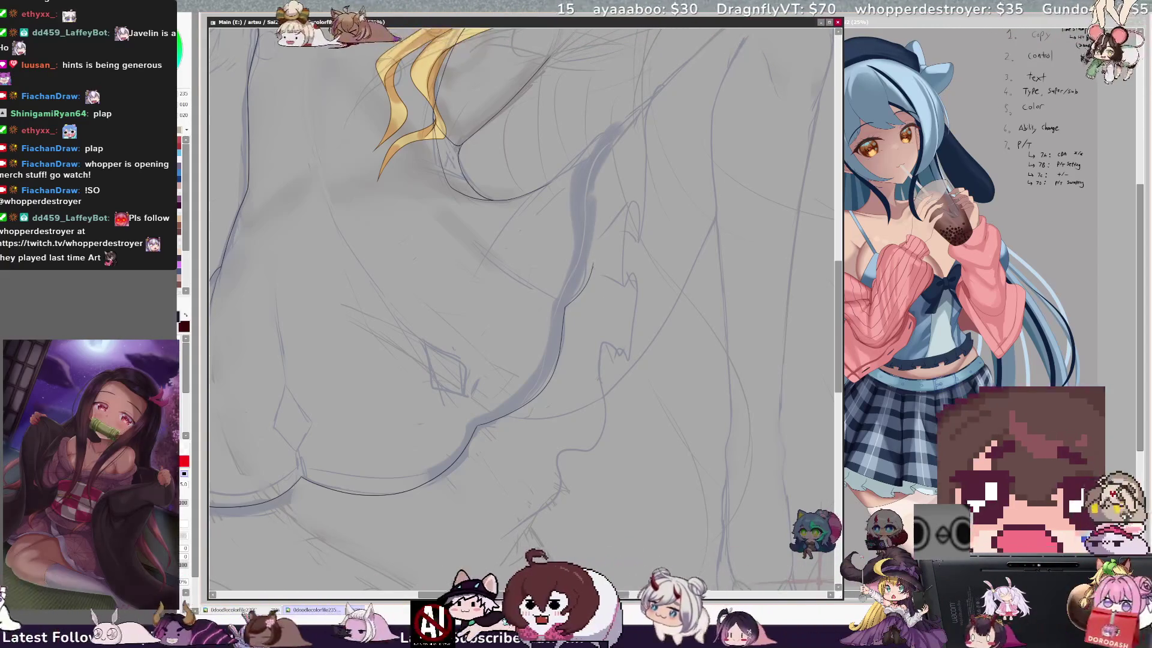
drag(594, 263, 615, 133)
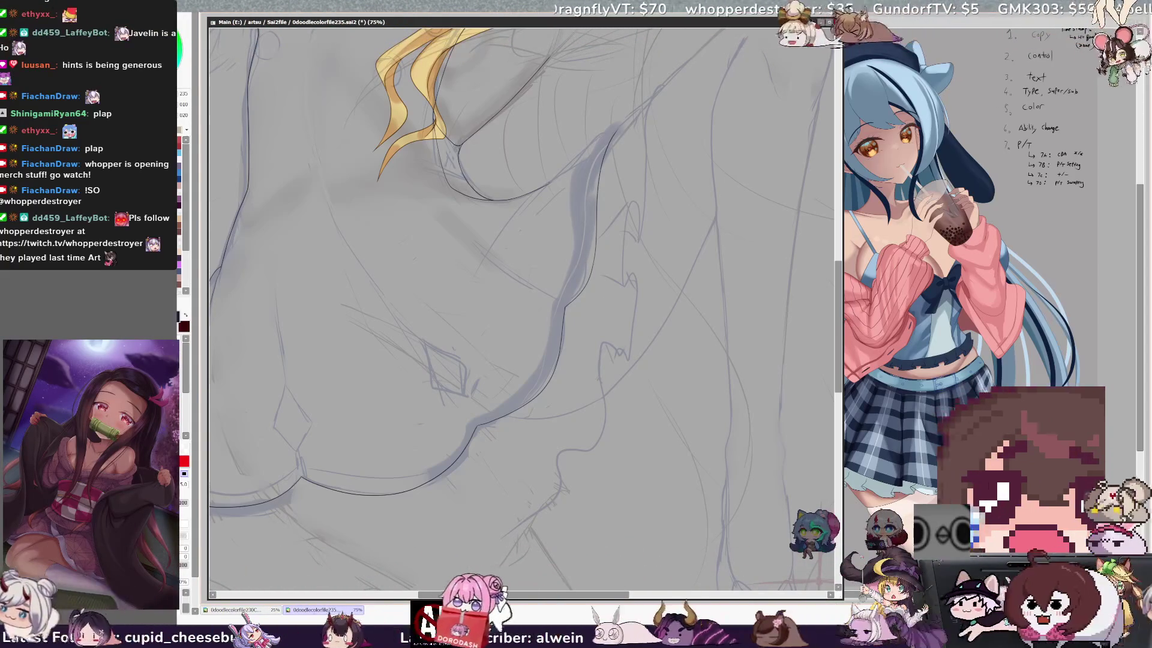
key(Delete)
key(Delete)
key(Delete)
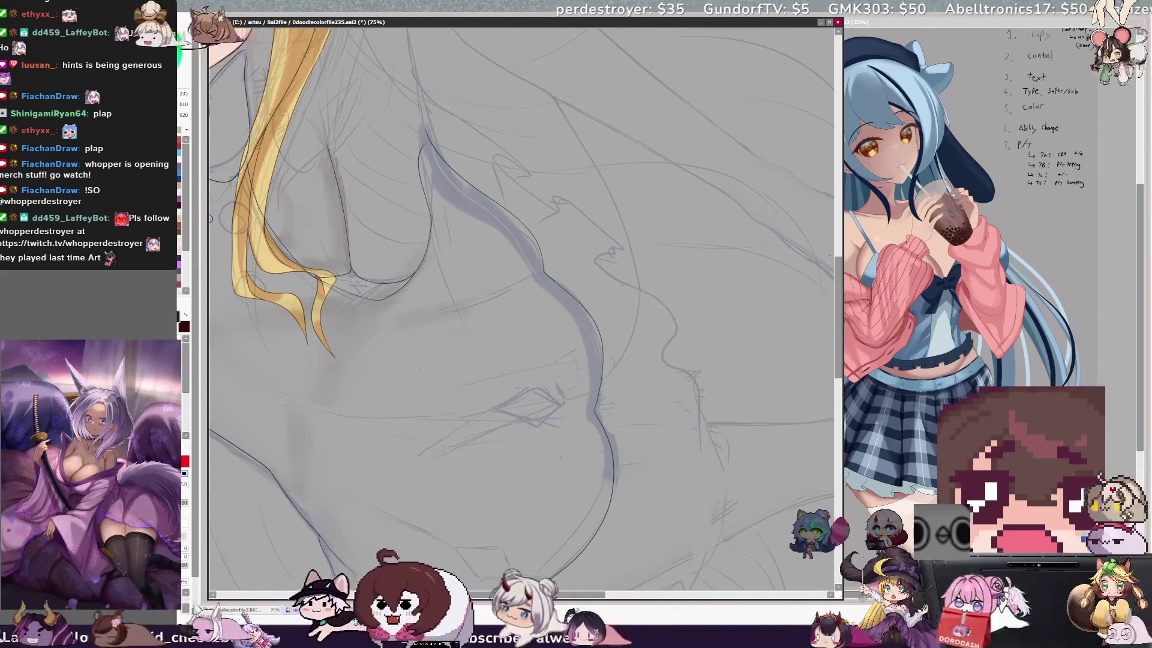
- At 150% zoom, ink the waist line down to join its open end
key(End)
key(ctrl+plus)
key(ctrl+plus)
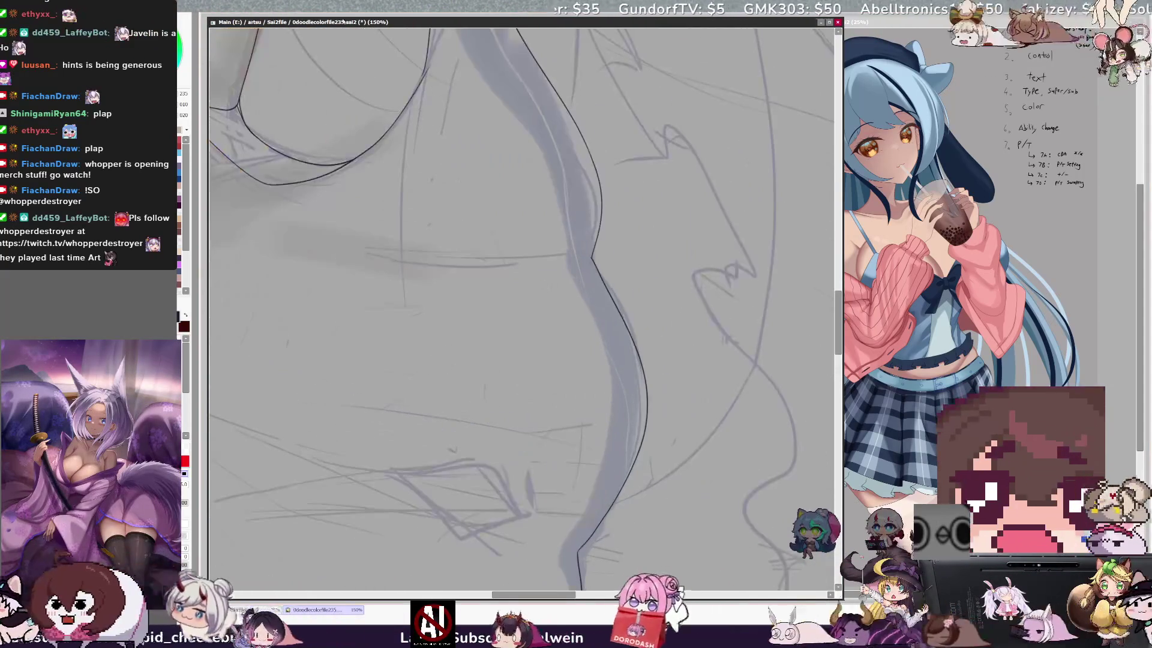
scroll(521, 309, up, 5)
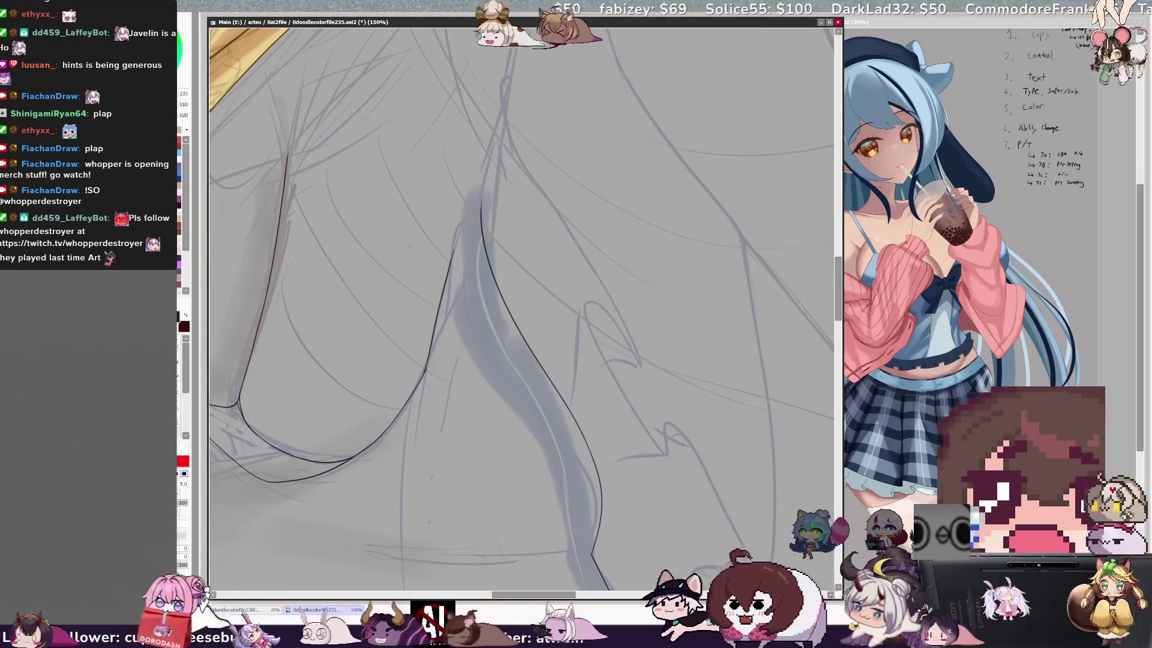
drag(471, 193, 447, 274)
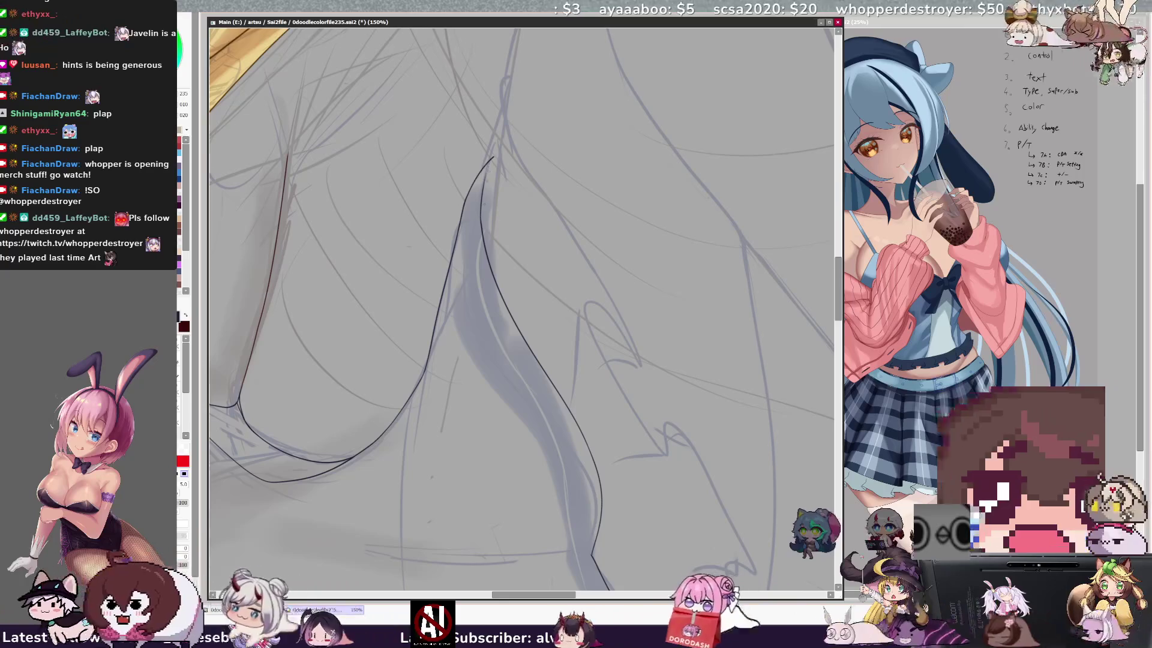
key(e)
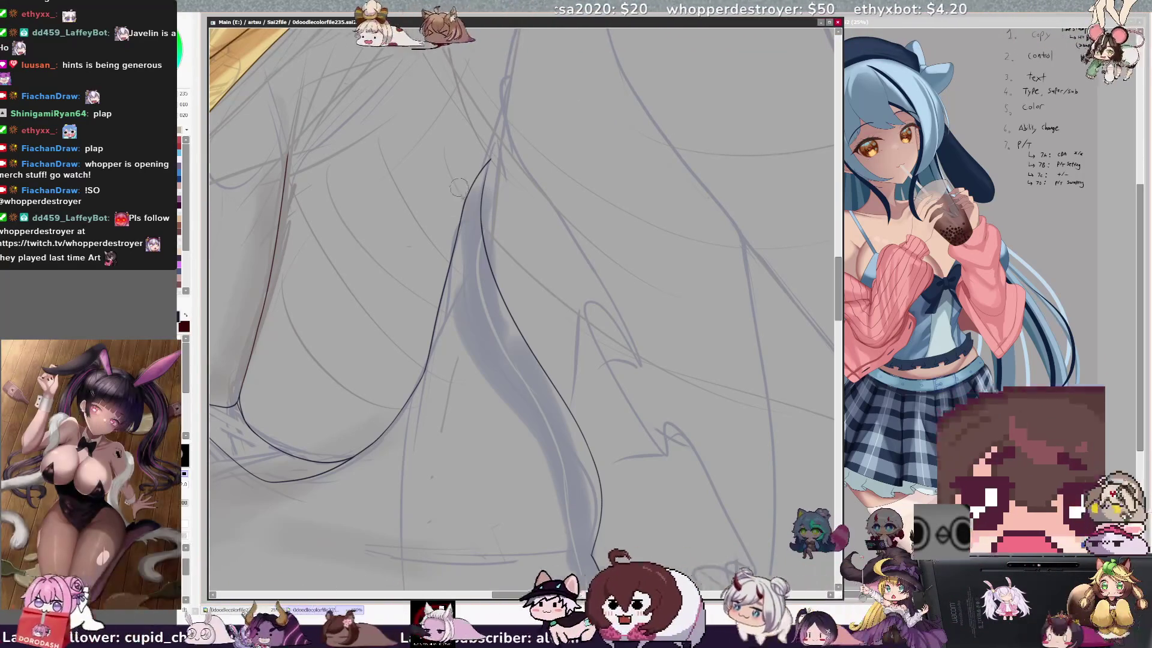
- Zoom out, pan to the upper body, tilt counterclockwise, and zoom to 200% on the bow
key(minus)
key(minus)
key(minus)
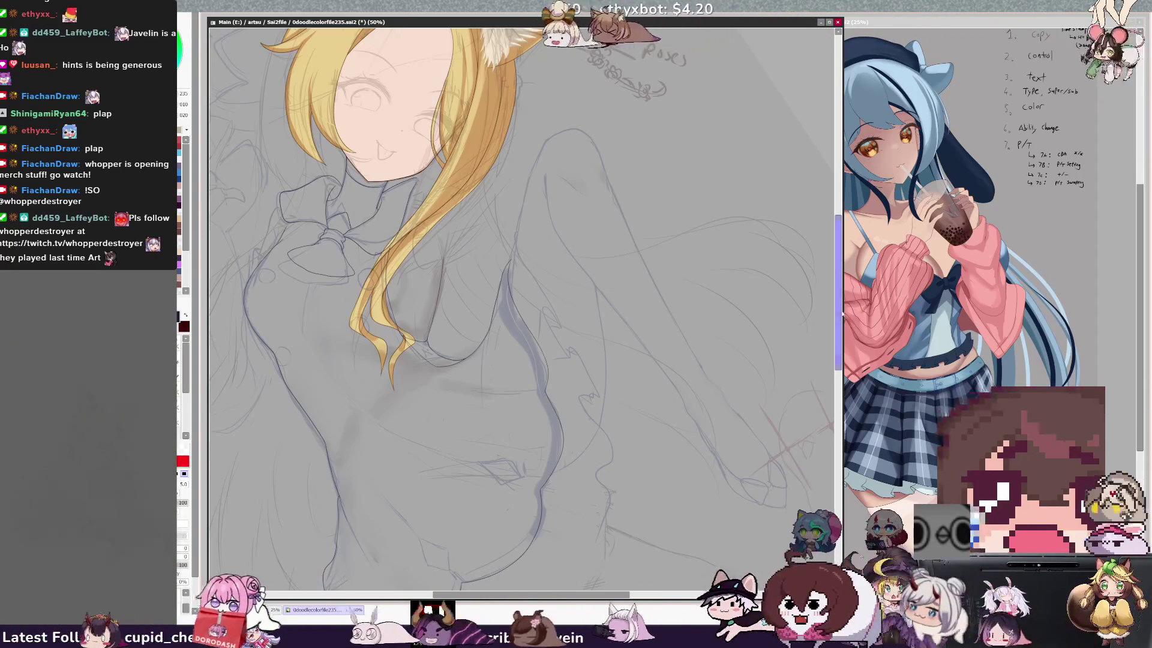
drag(842, 314, 834, 364)
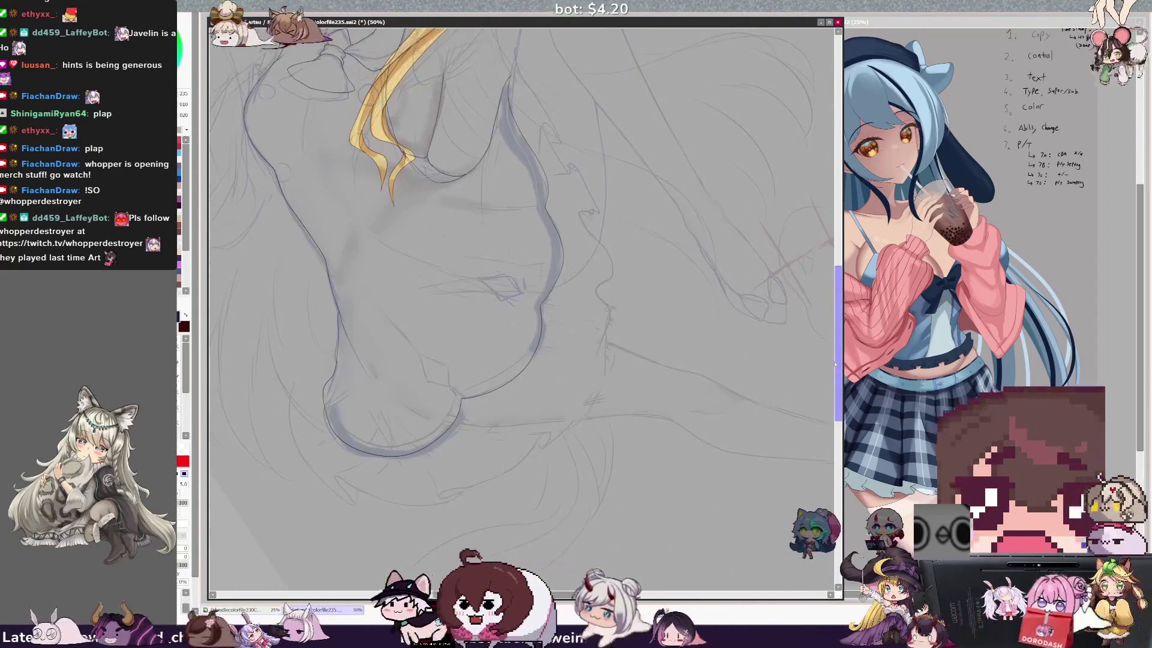
drag(617, 596, 582, 598)
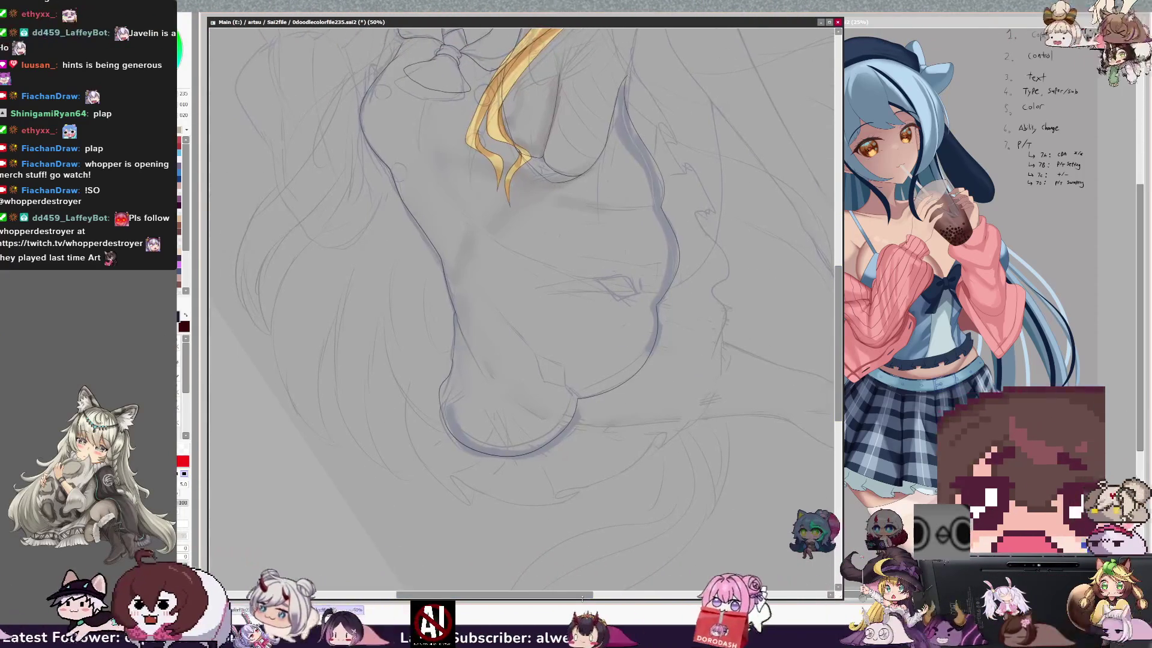
drag(840, 374, 856, 303)
scroll(522, 300, left, 3)
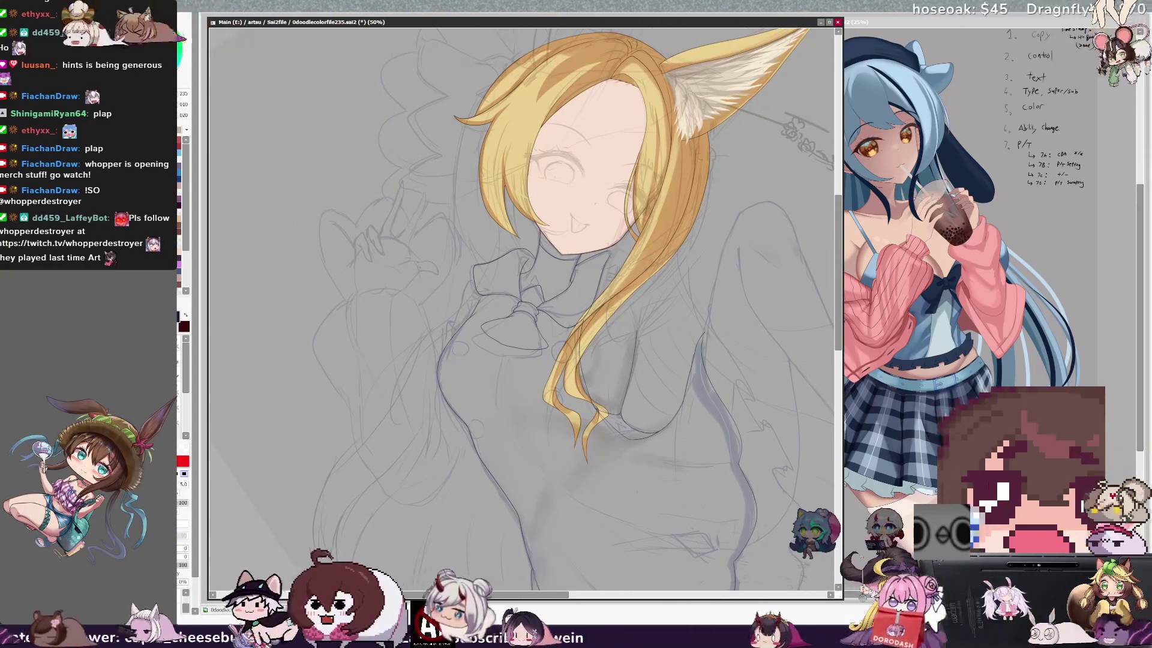
key(ctrl+plus)
key(Delete)
key(ctrl+plus)
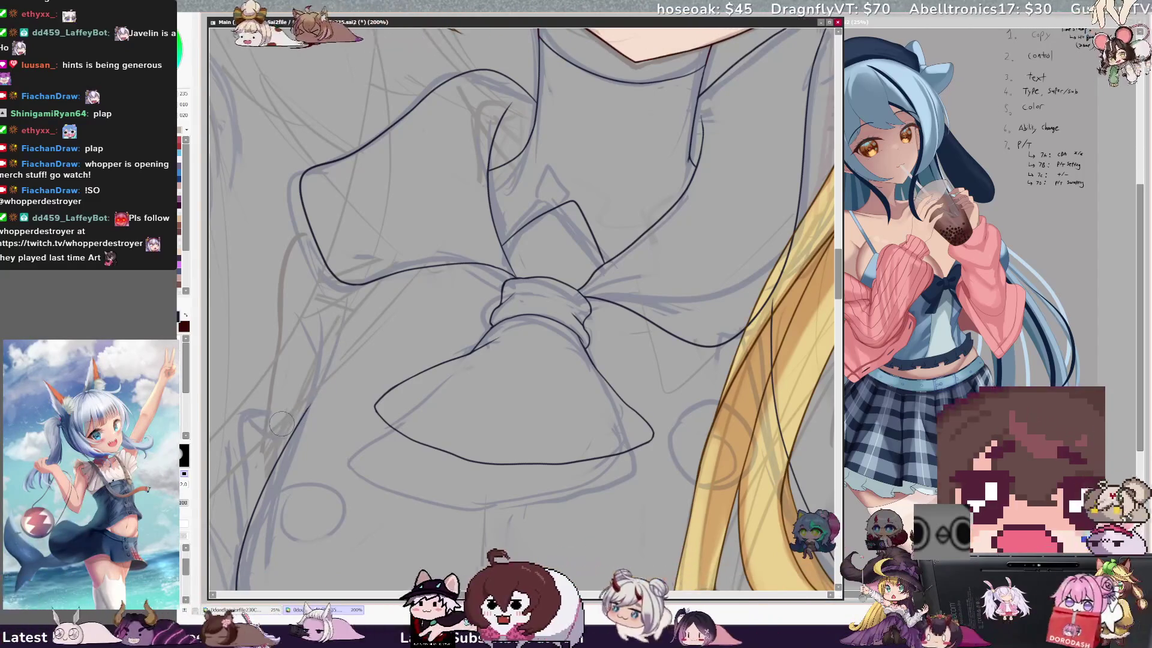
- Ink diagonal strokes for the bow's hanging tails, redoing lines with the size-5 pen and size-12 eraser
drag(392, 303, 322, 403)
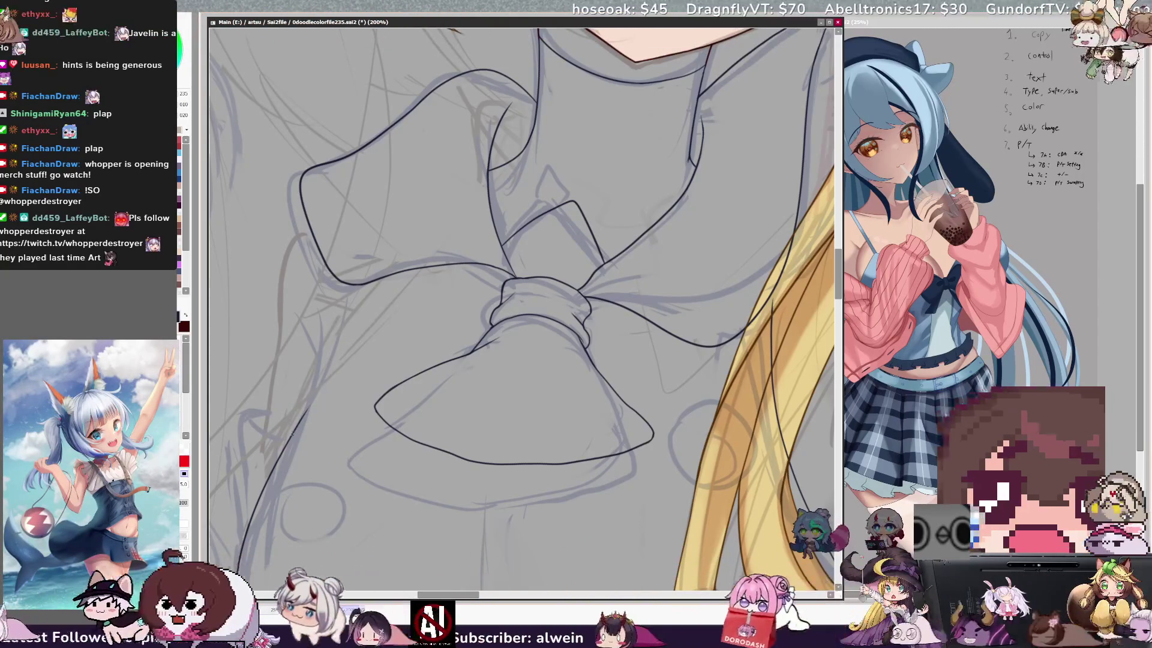
key(e)
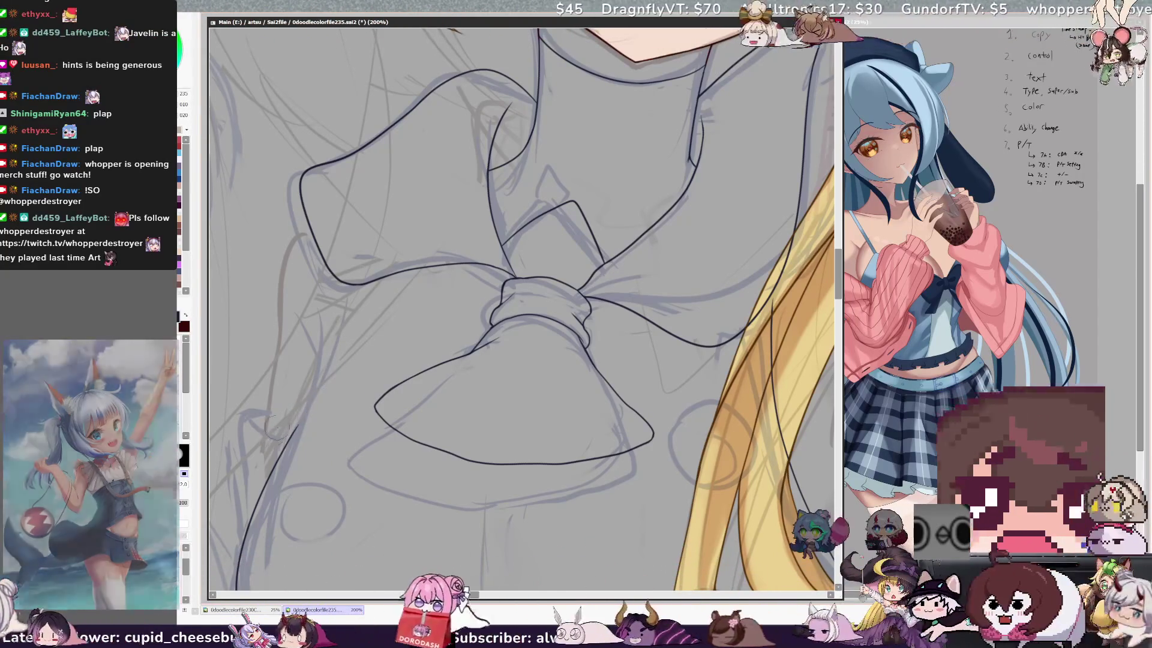
key(n)
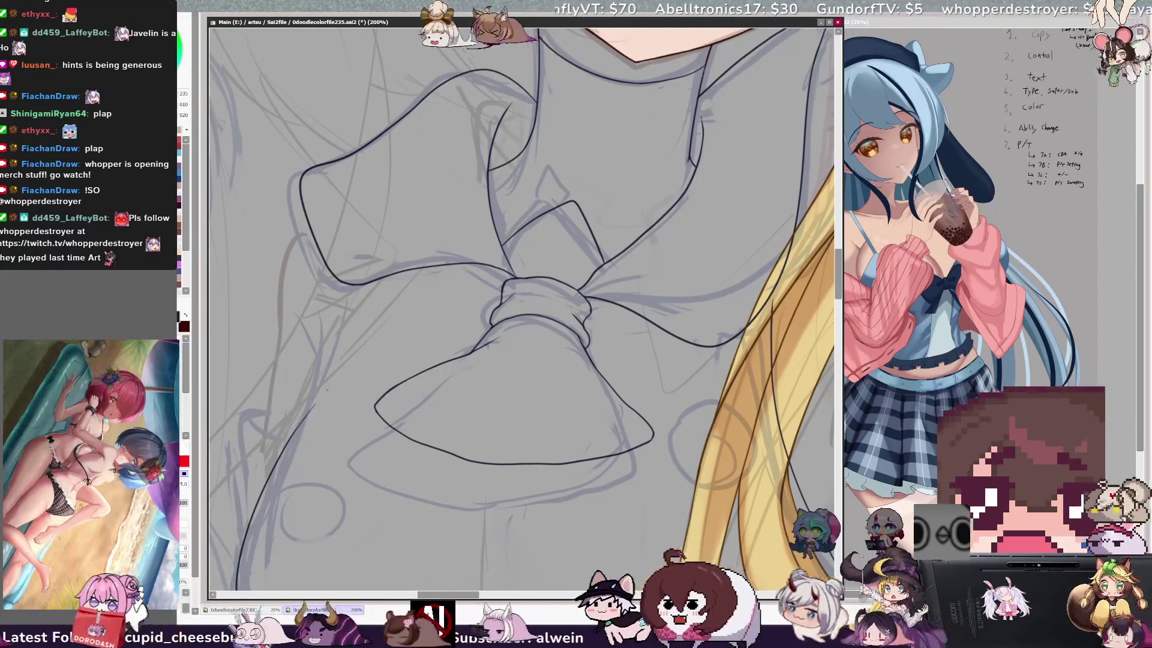
drag(396, 312, 339, 373)
drag(365, 327, 335, 380)
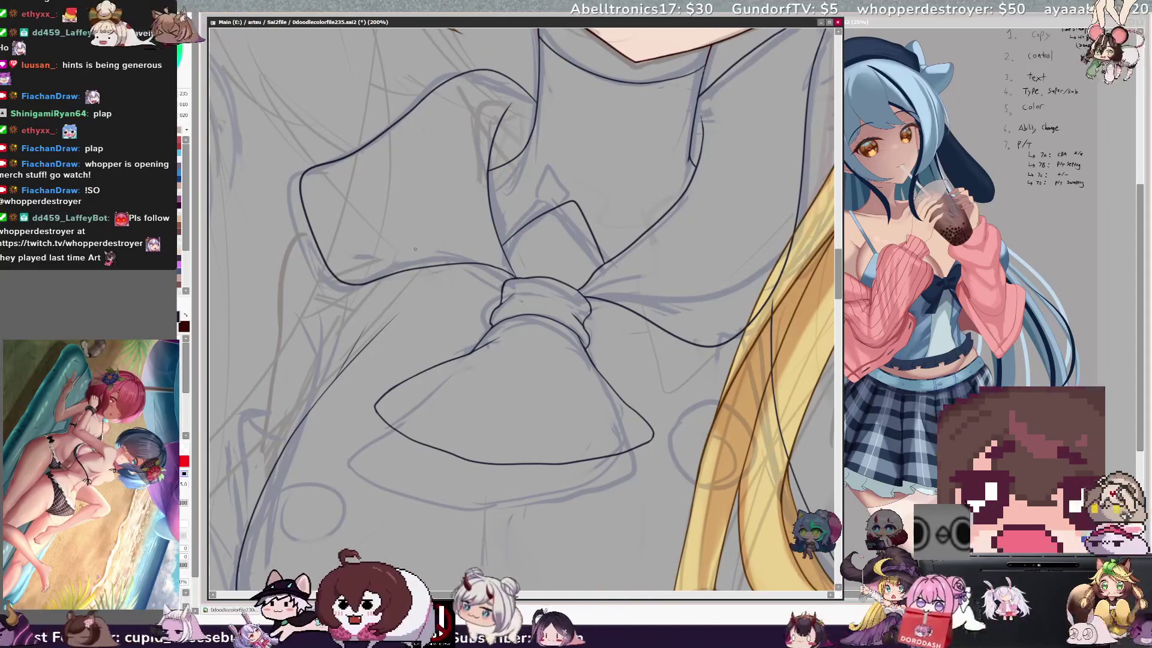
key(e)
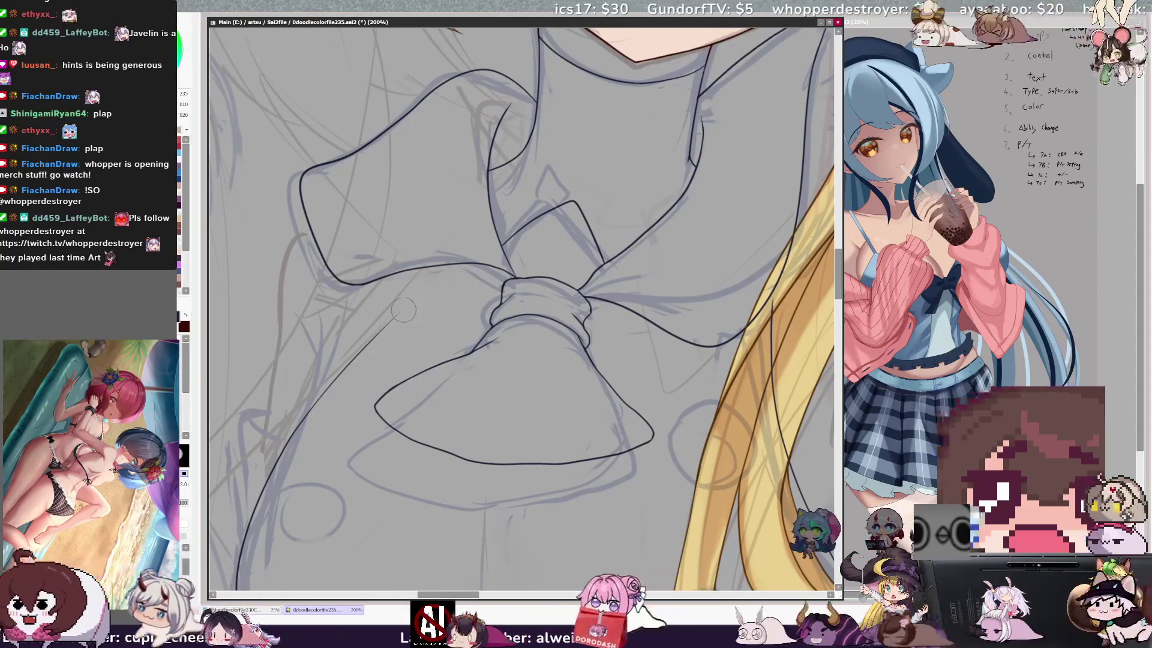
key(n)
drag(377, 304, 355, 356)
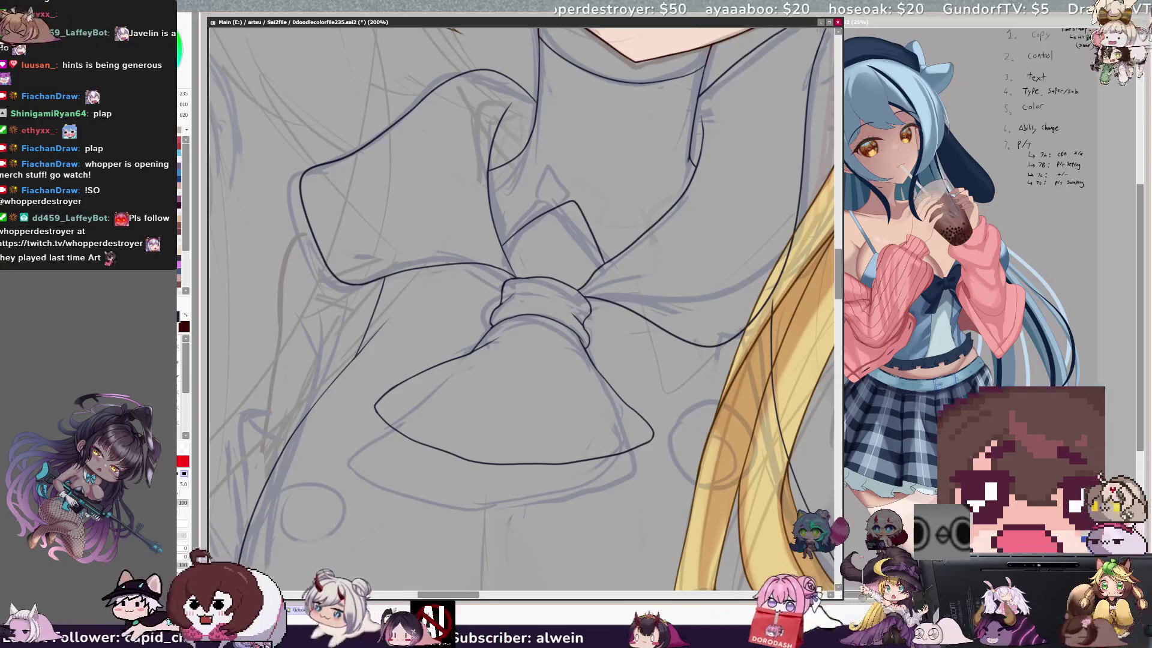
key(e)
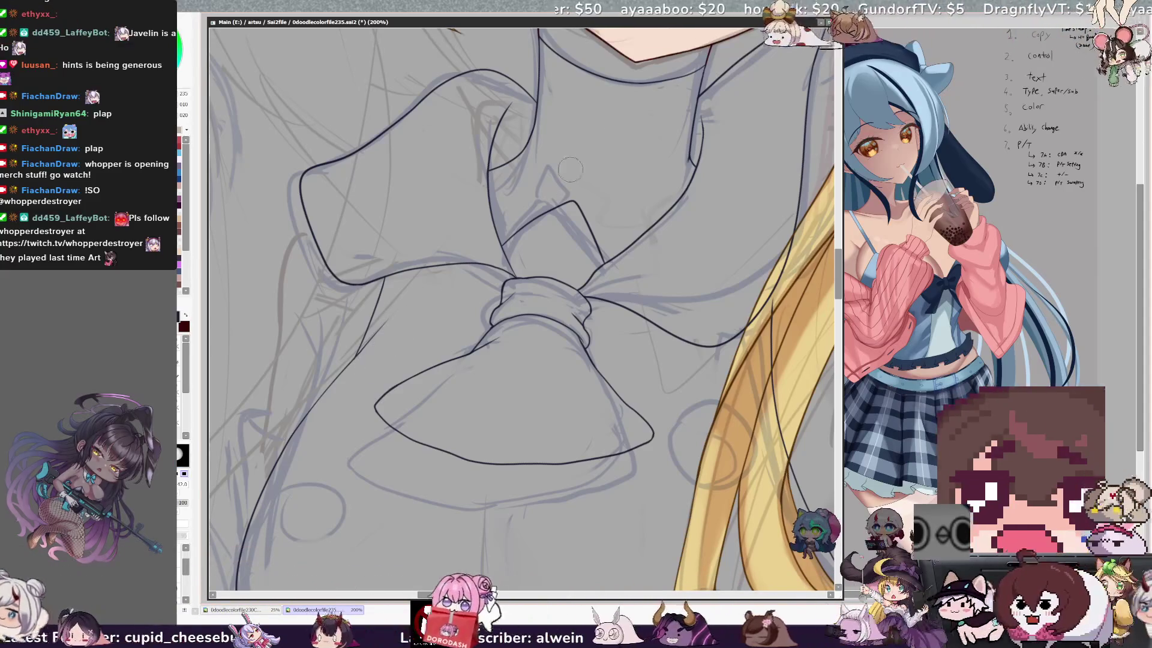
key(n)
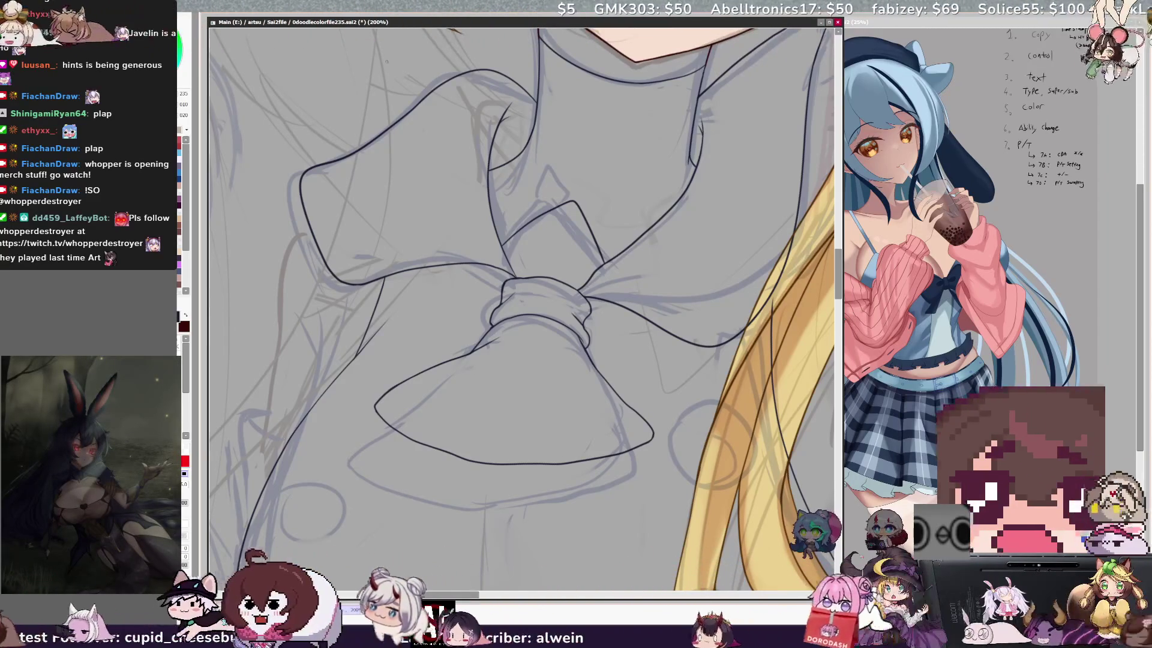
scroll(405, 73, down, 4)
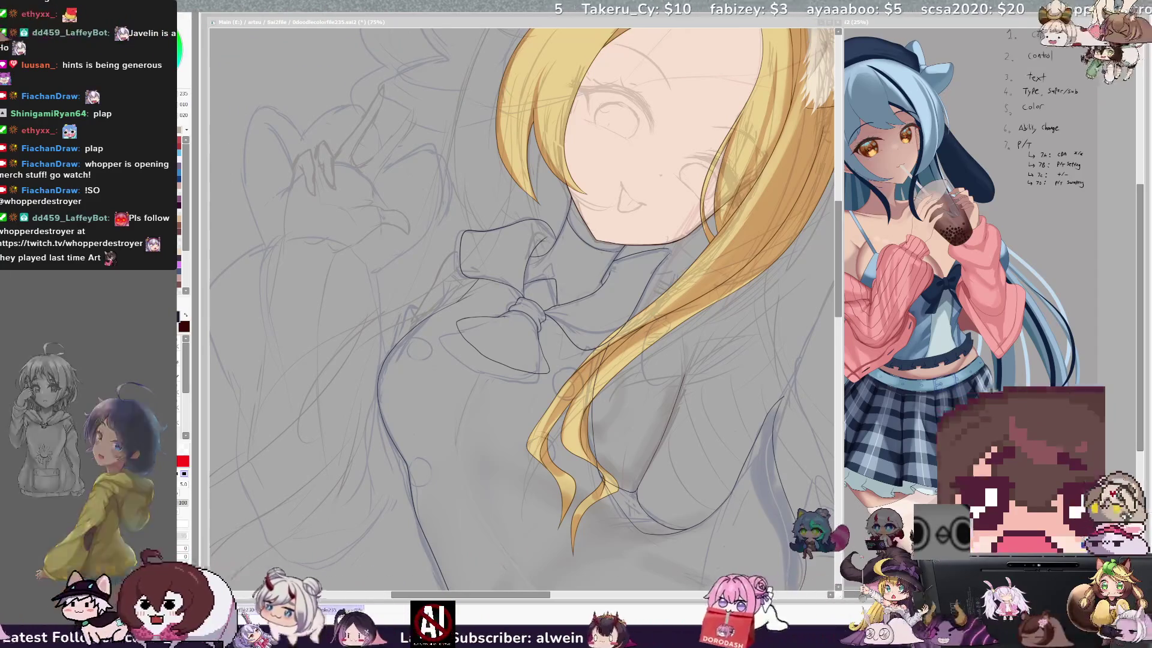
- Select the fine size 5.0 pen and zoom to 150% on the chin and neck
key(alt+Tab)
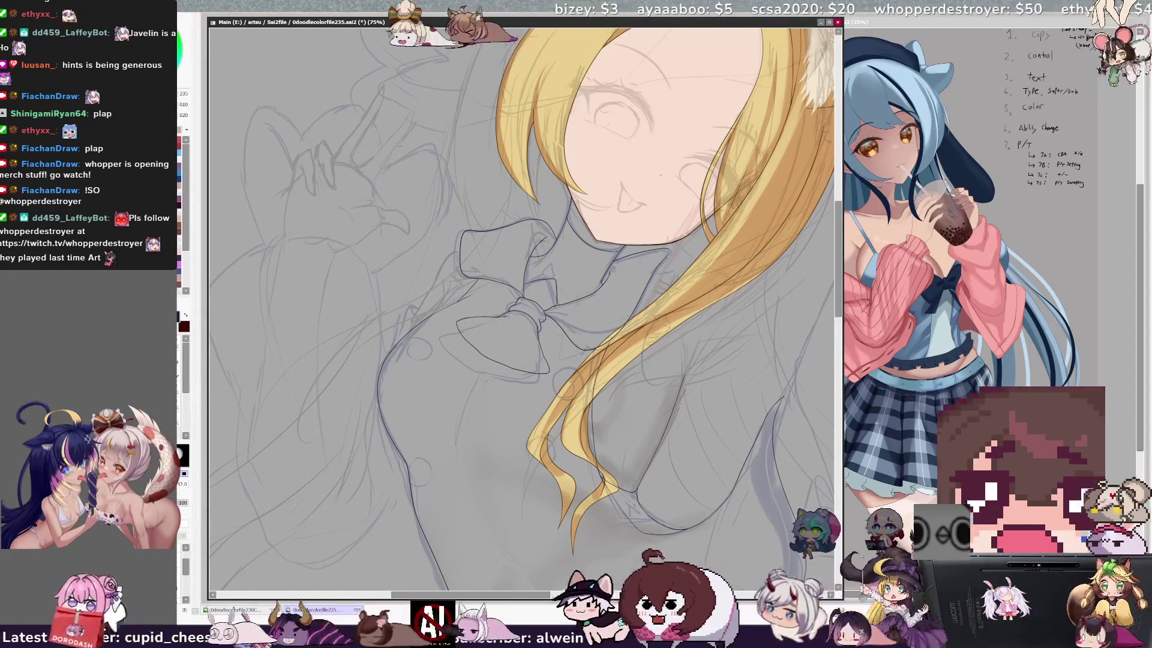
key(ctrl+plus)
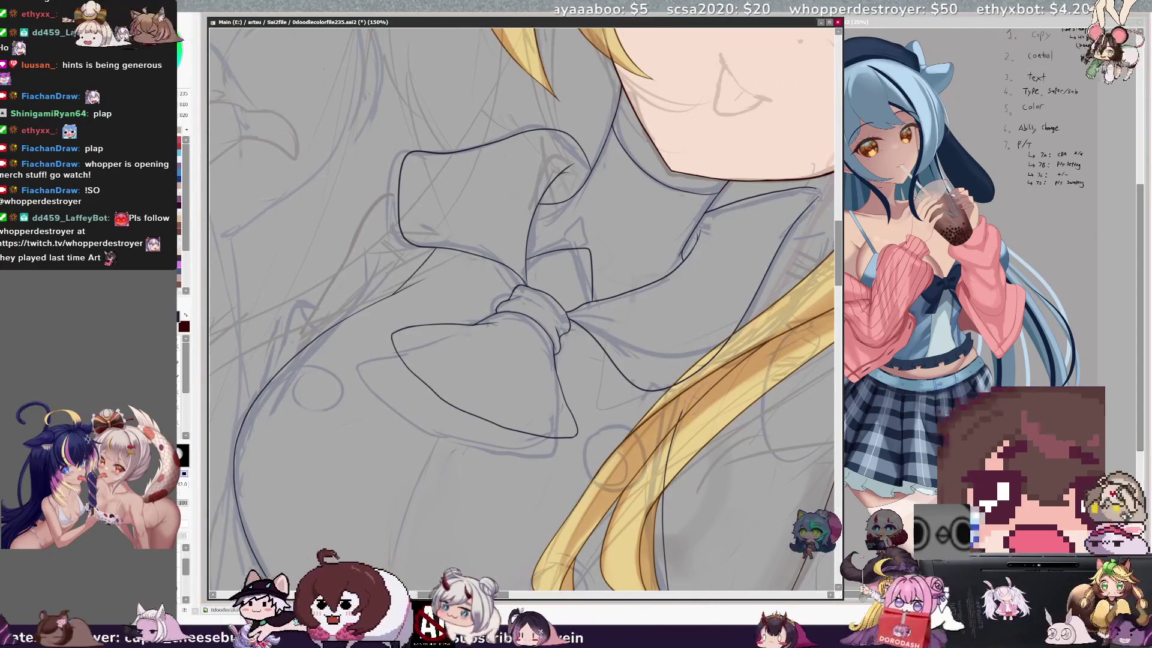
key(e)
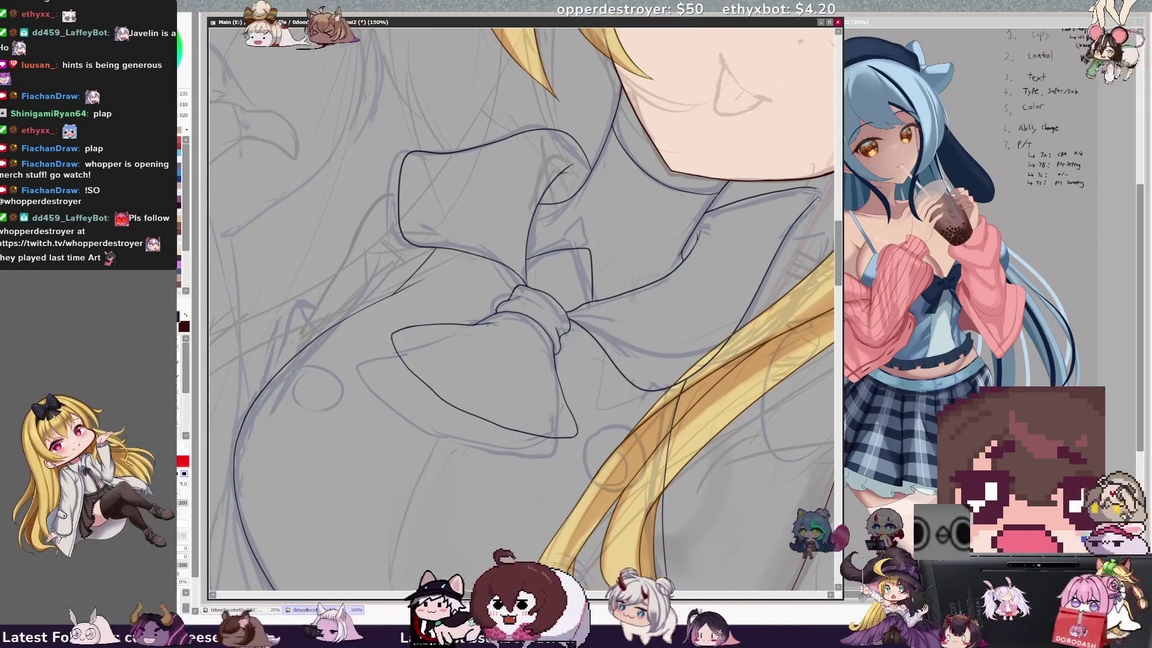
scroll(522, 309, up, 3)
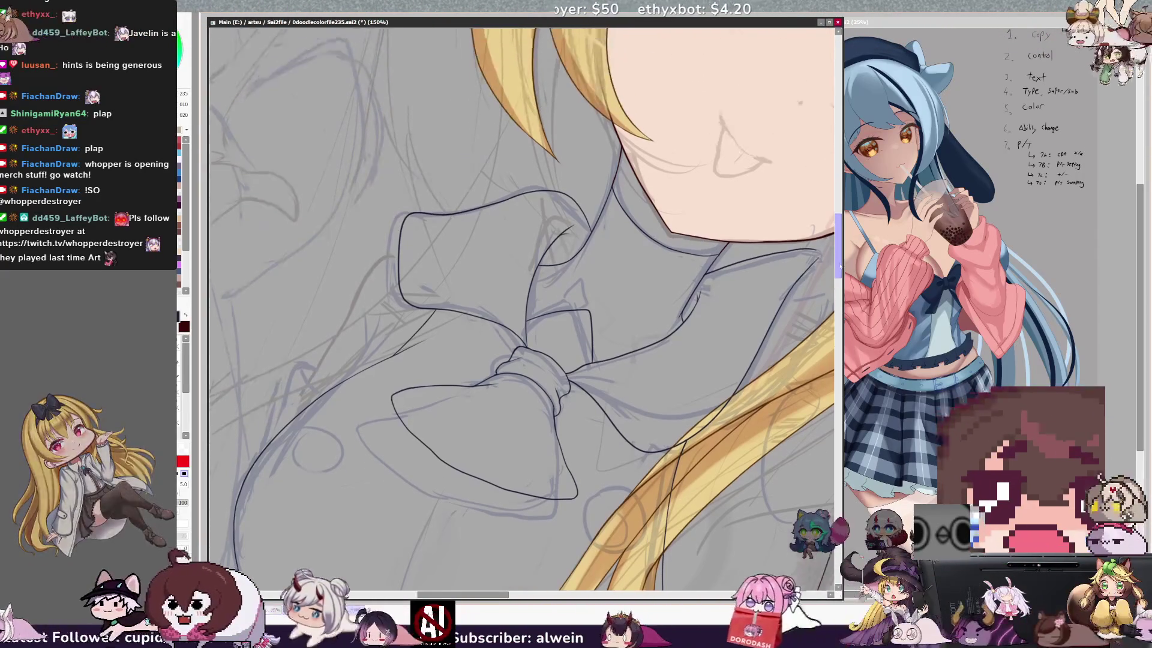
scroll(522, 309, right, 5)
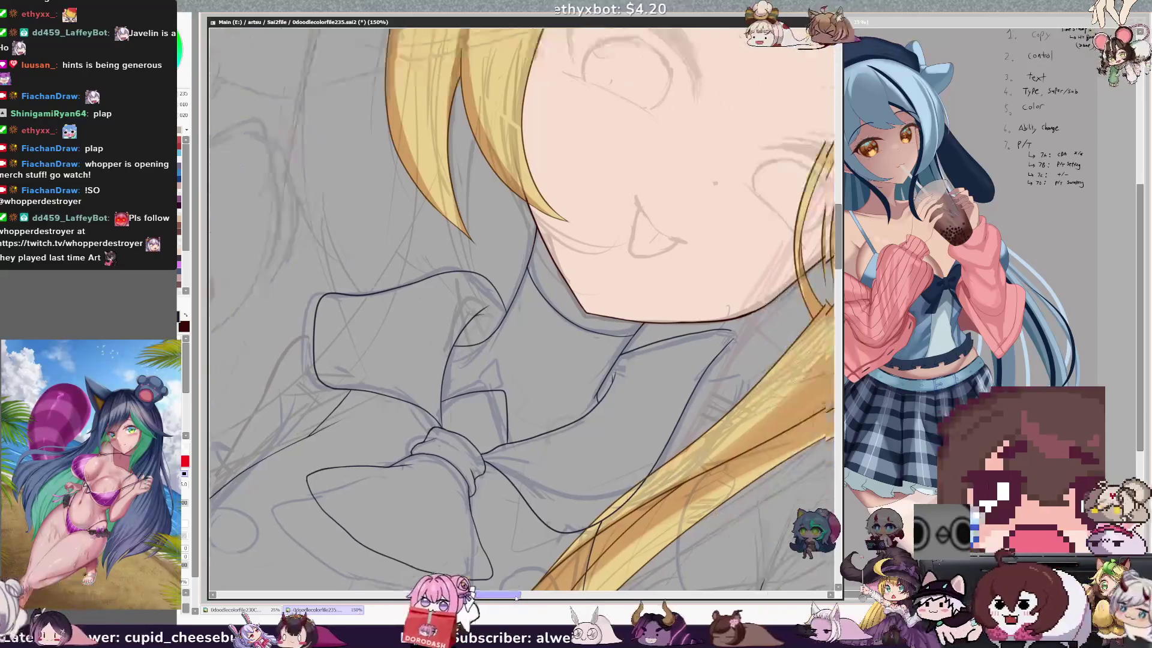
scroll(522, 309, up, 2)
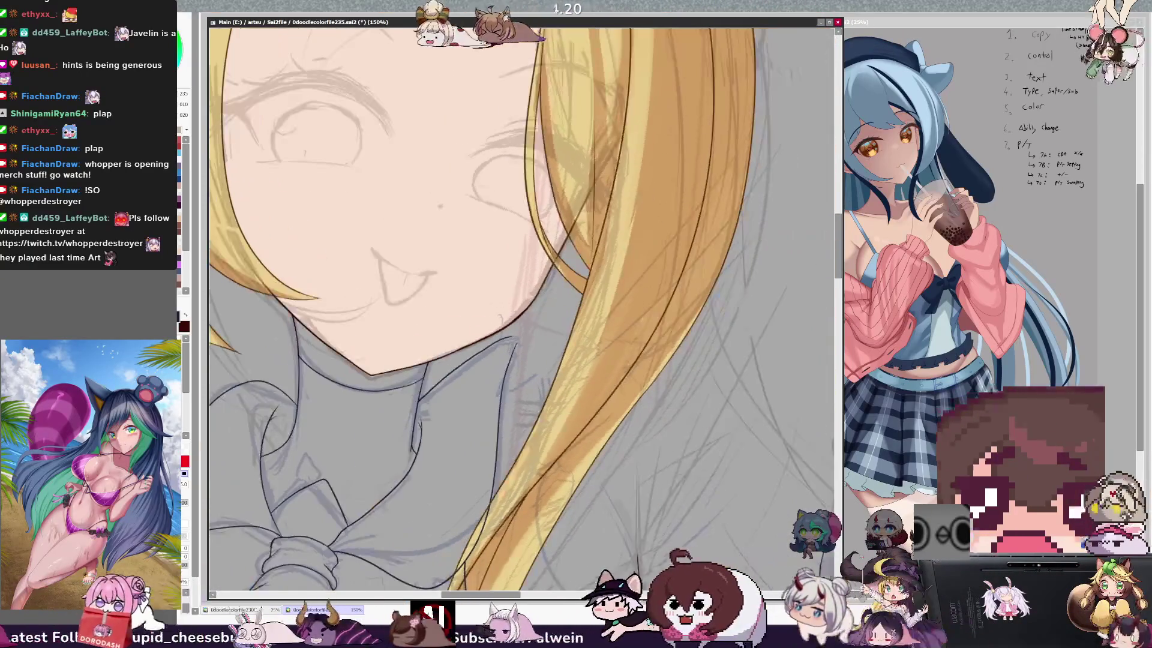
key(ctrl+plus)
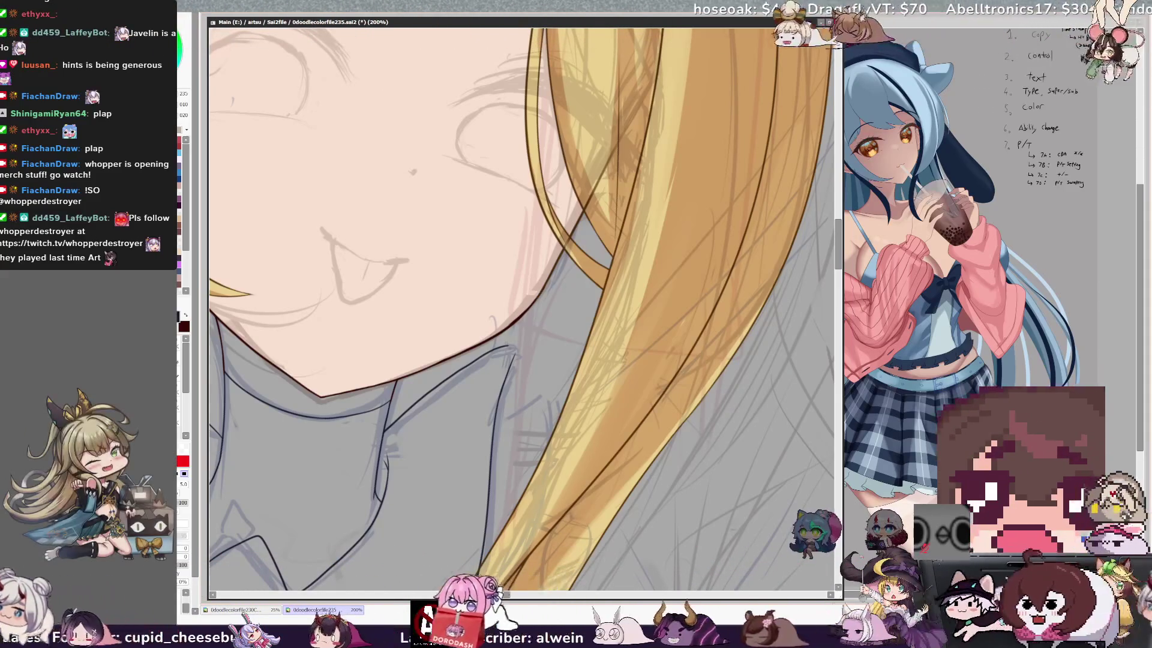
- Mirror the view to check the collar lines, then zoom out to 50%
key(h)
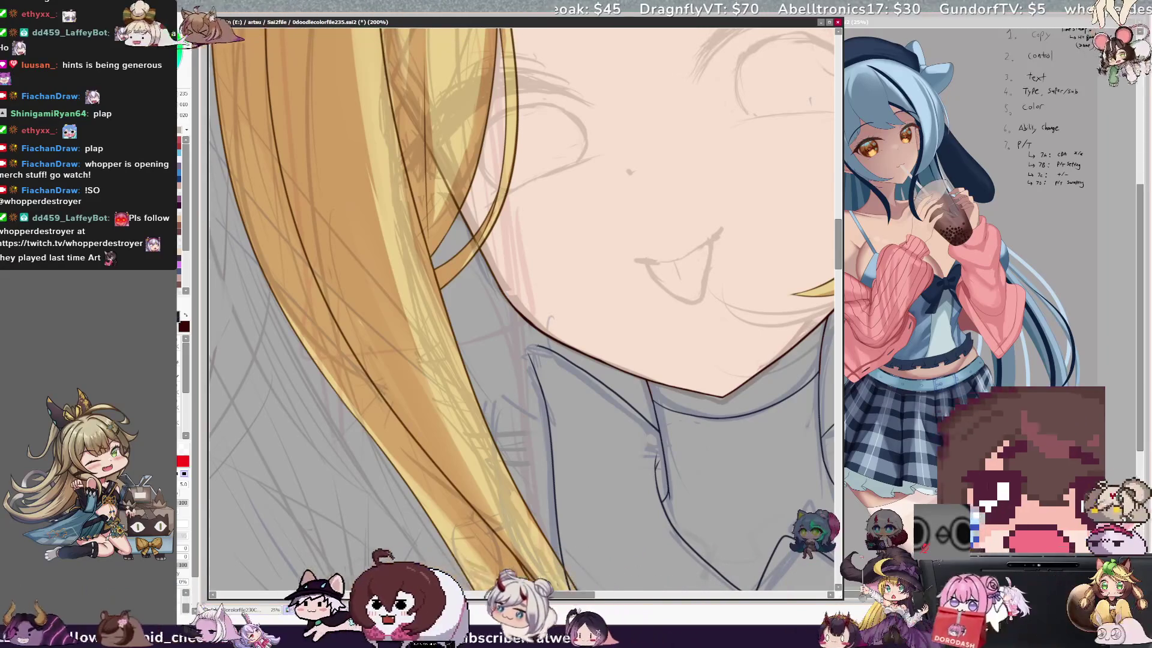
key(h)
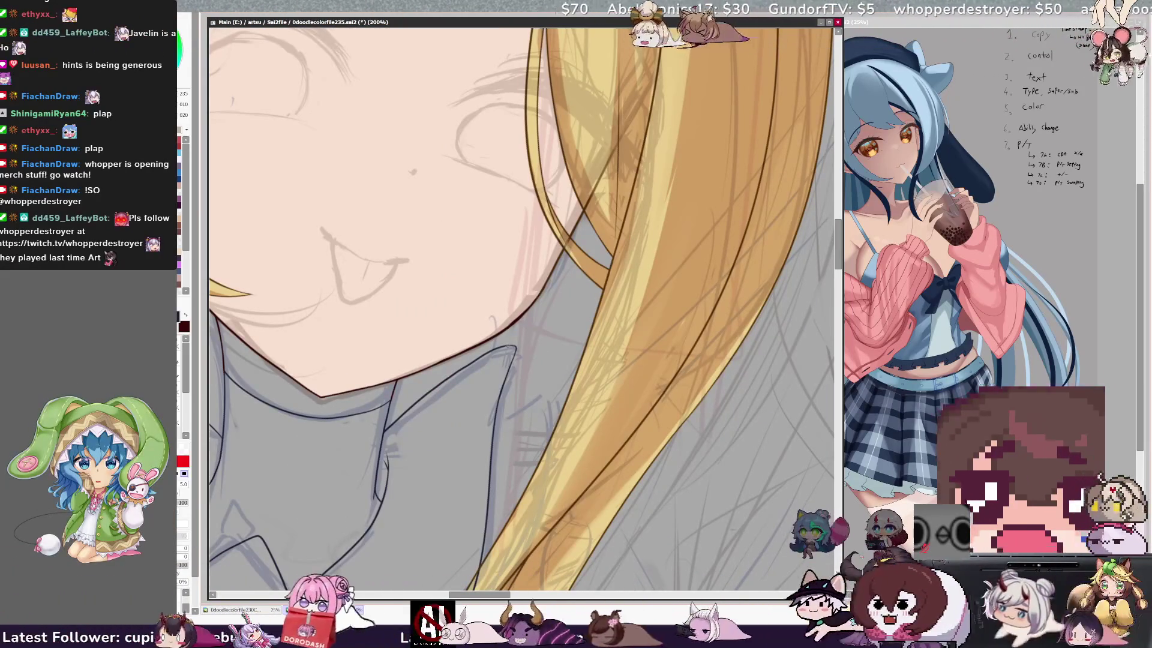
key(minus)
key(minus)
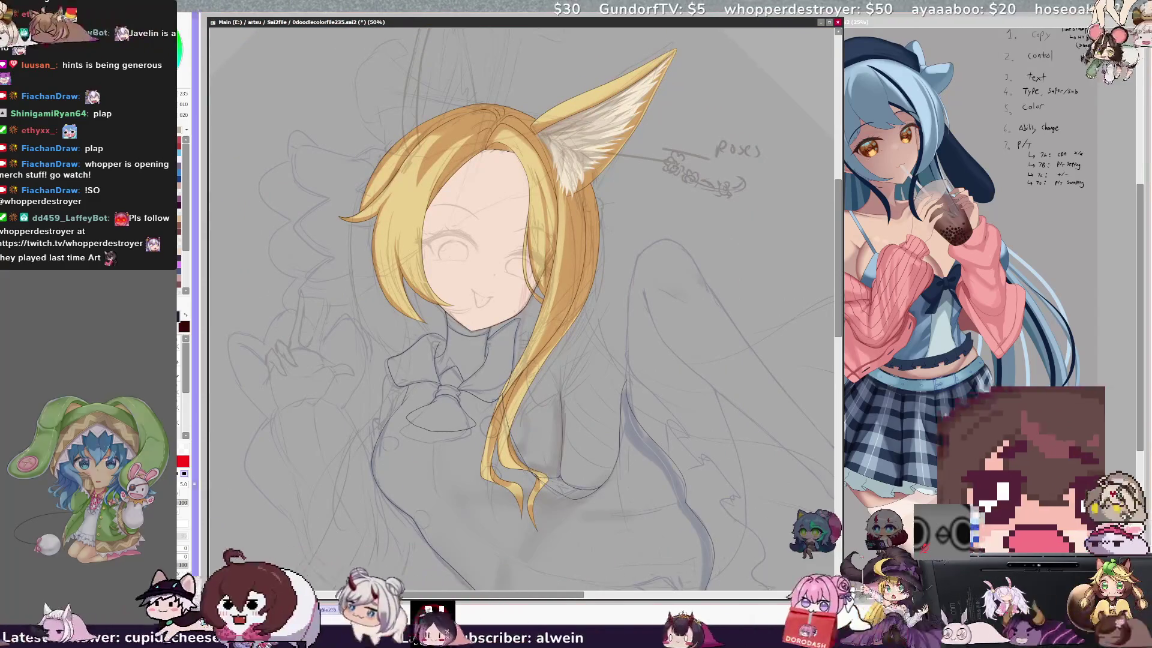
- Pick near-black ink, check proportions mirrored and tilted, then frame the torso at 150%
alt+click(565, 405)
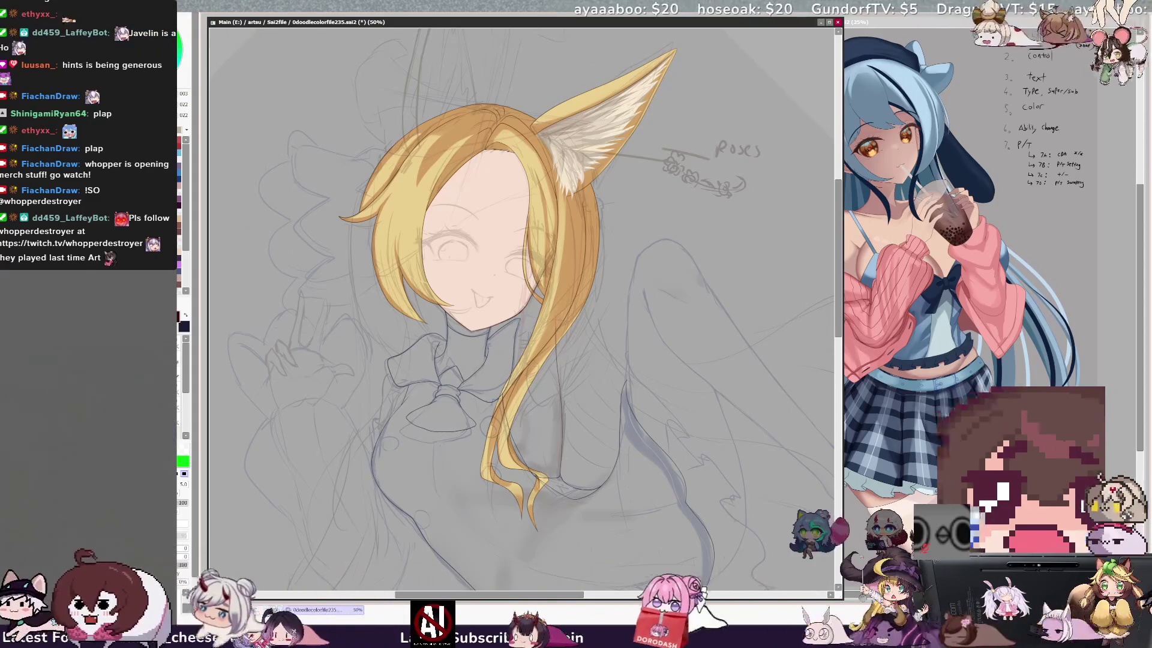
key(h)
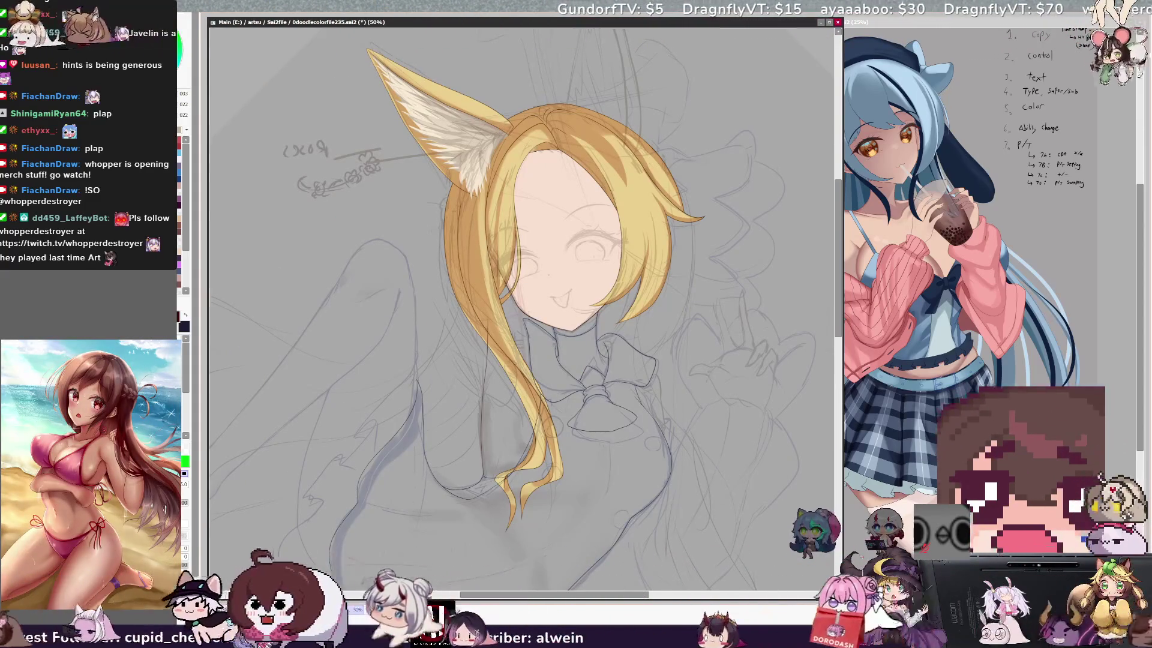
key(h)
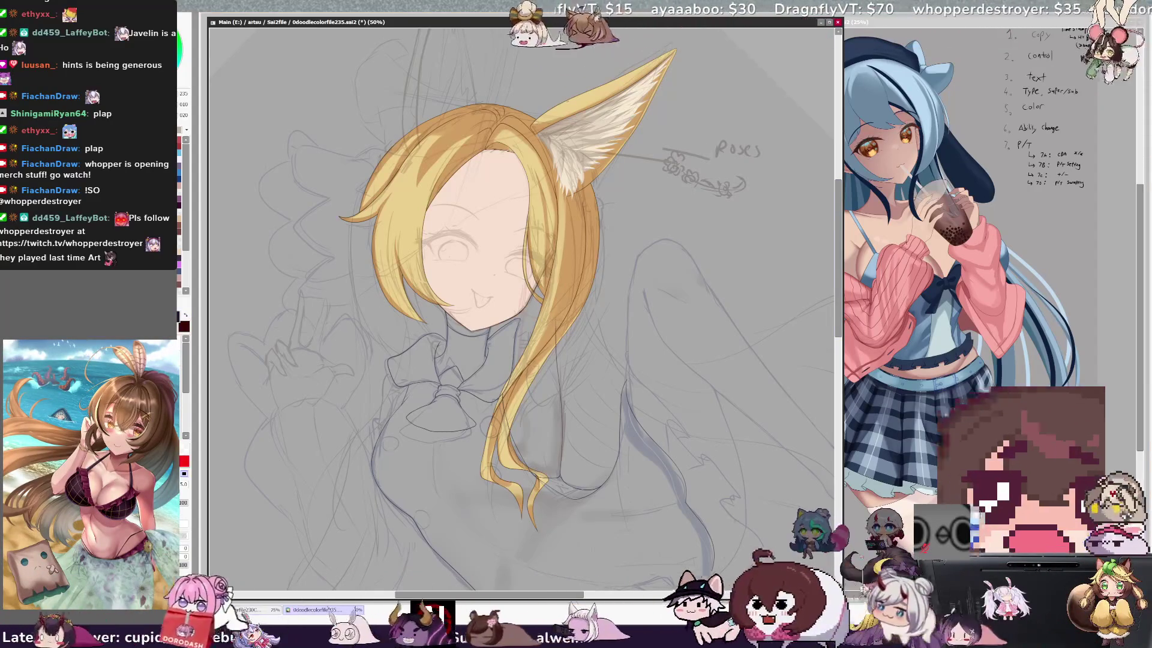
key(End)
key(End)
key(End)
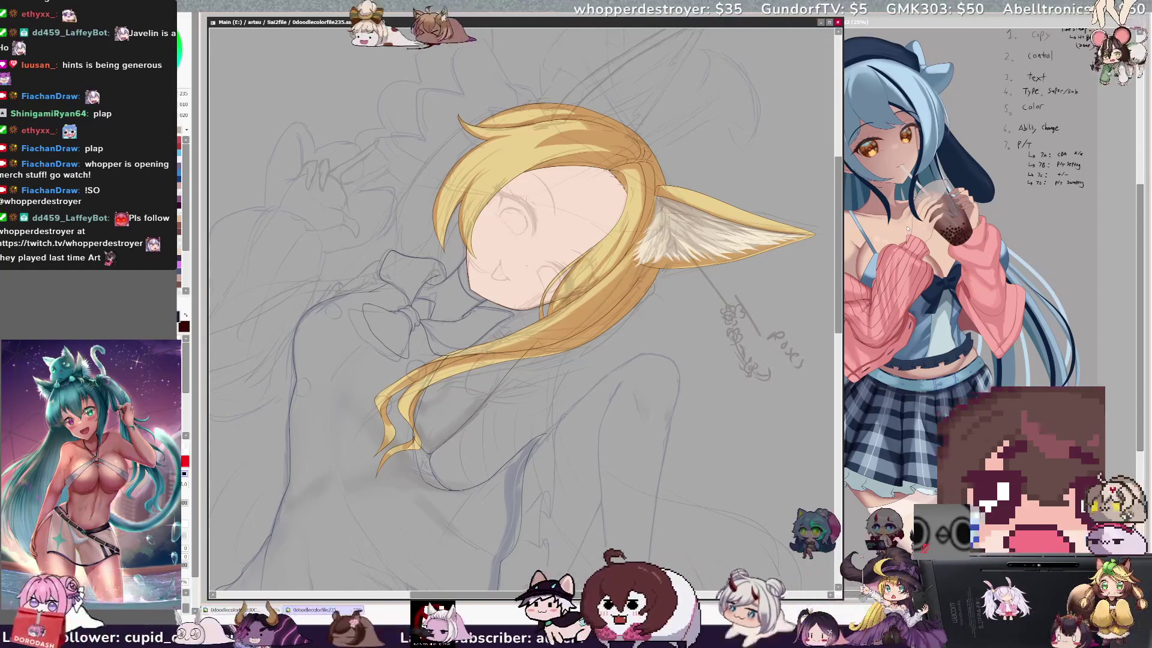
key(Delete)
key(Delete)
key(Delete)
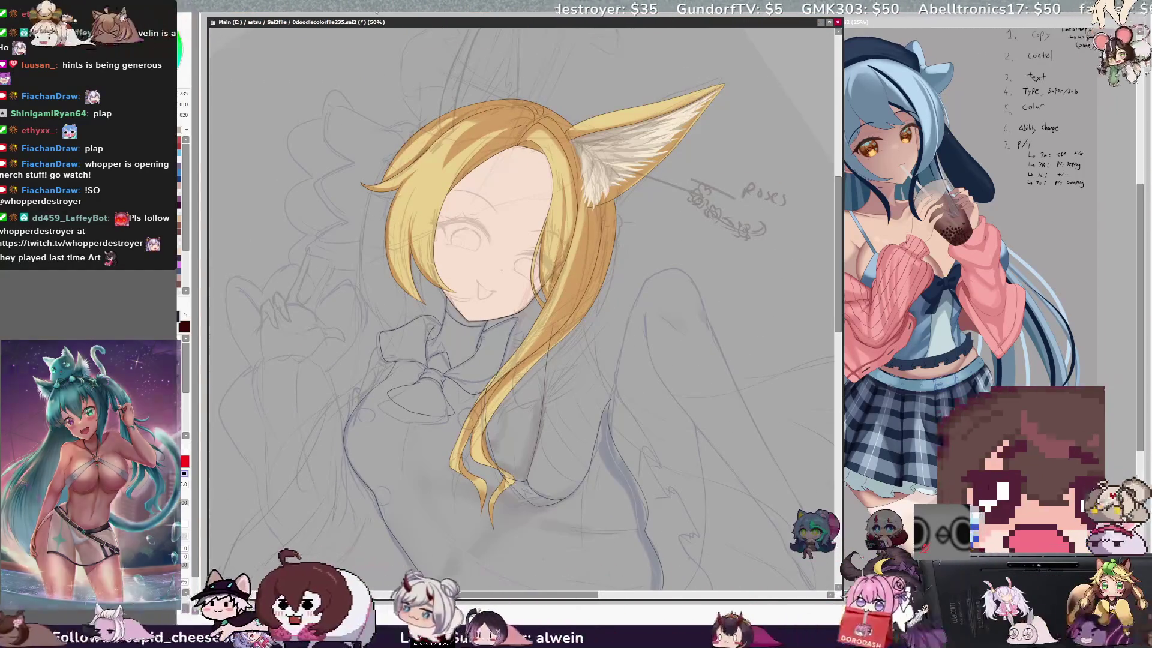
scroll(522, 312, up, 5)
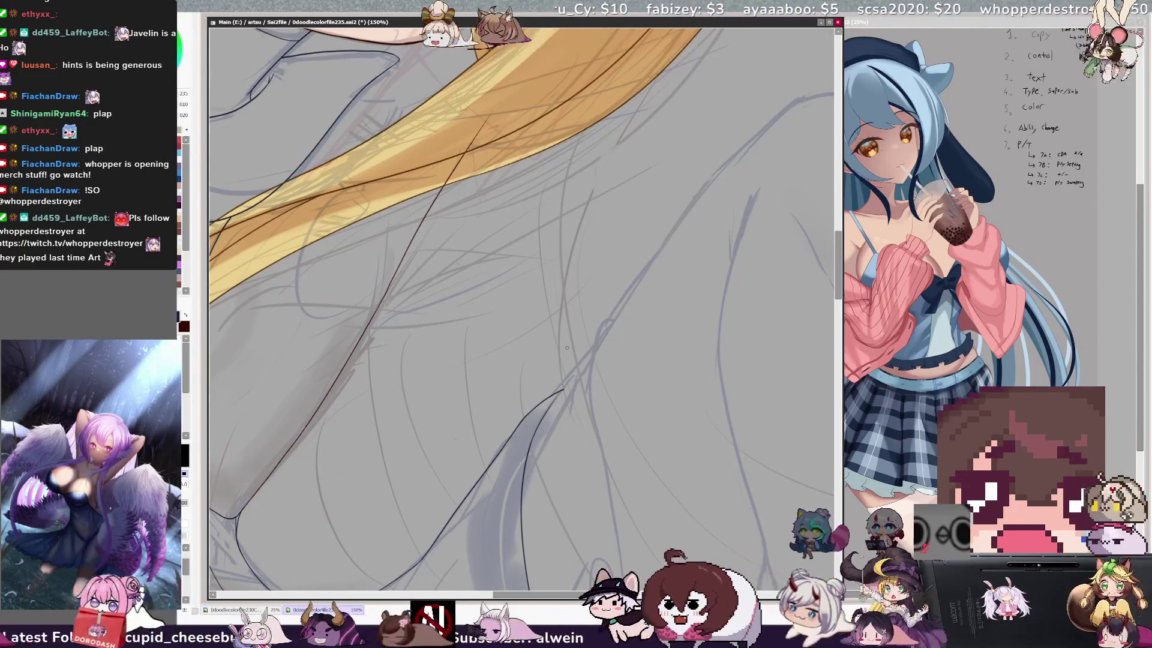
- Erase the overshooting tip of the chest outline stroke
mouse_move(566, 348)
mouse_down()
mouse_move(569, 385)
mouse_move(543, 401)
mouse_up()
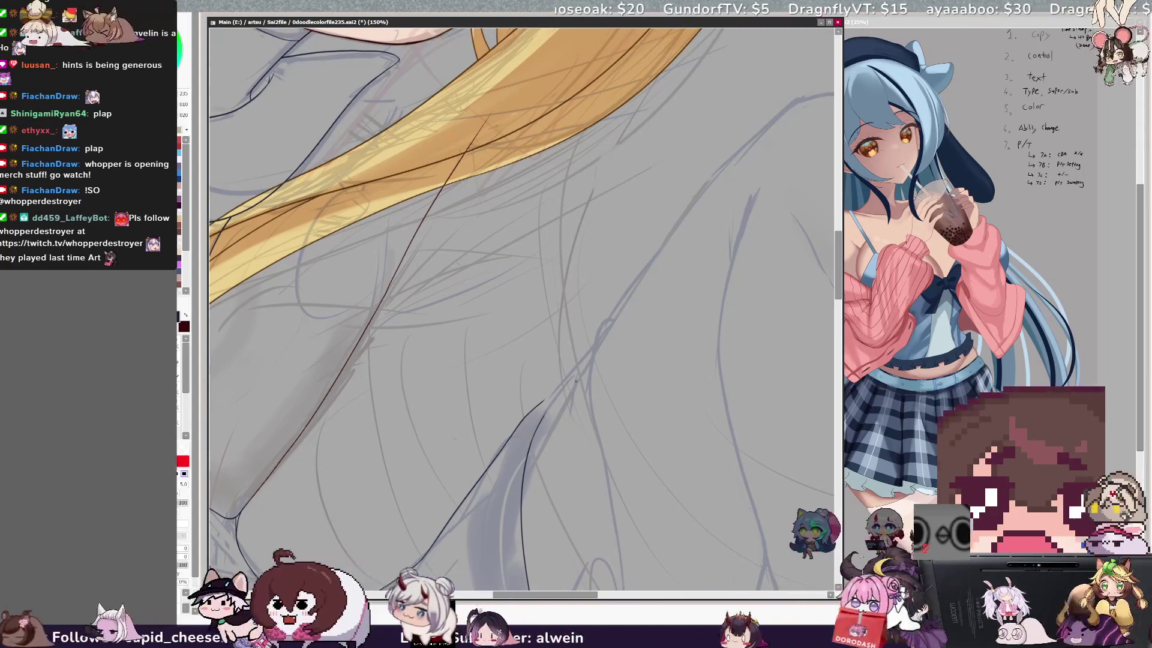
scroll(551, 405, down, 3)
- Ink the underside of the chest, erasing stray lines along the way
scroll(820, 298, down, 5)
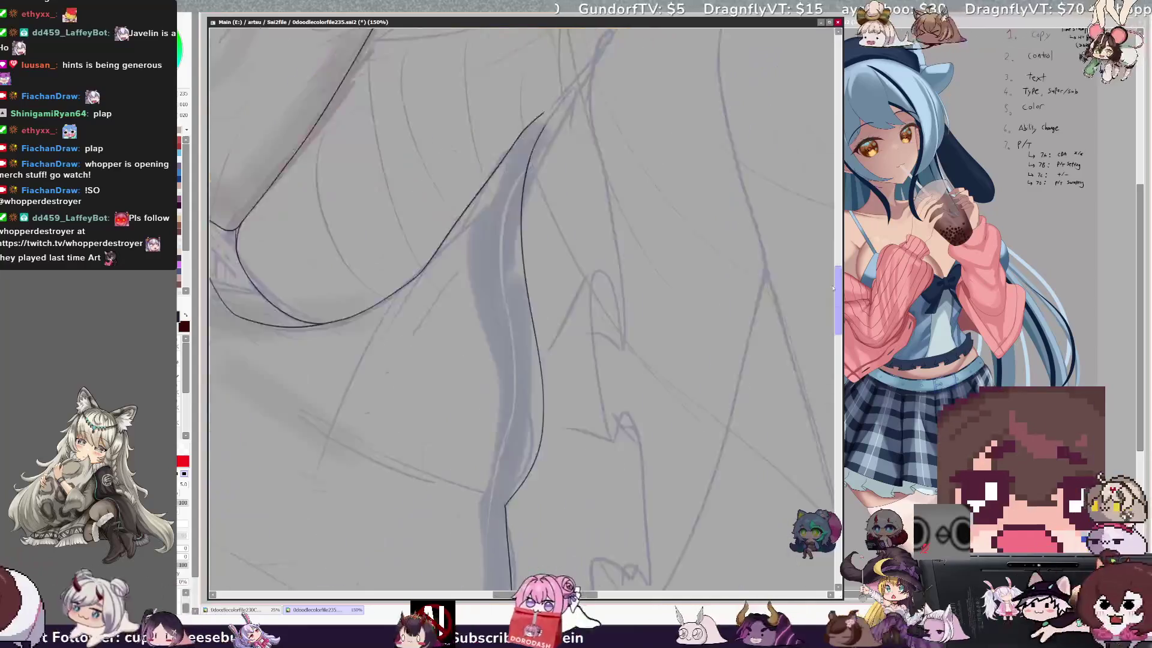
scroll(821, 298, up, 1)
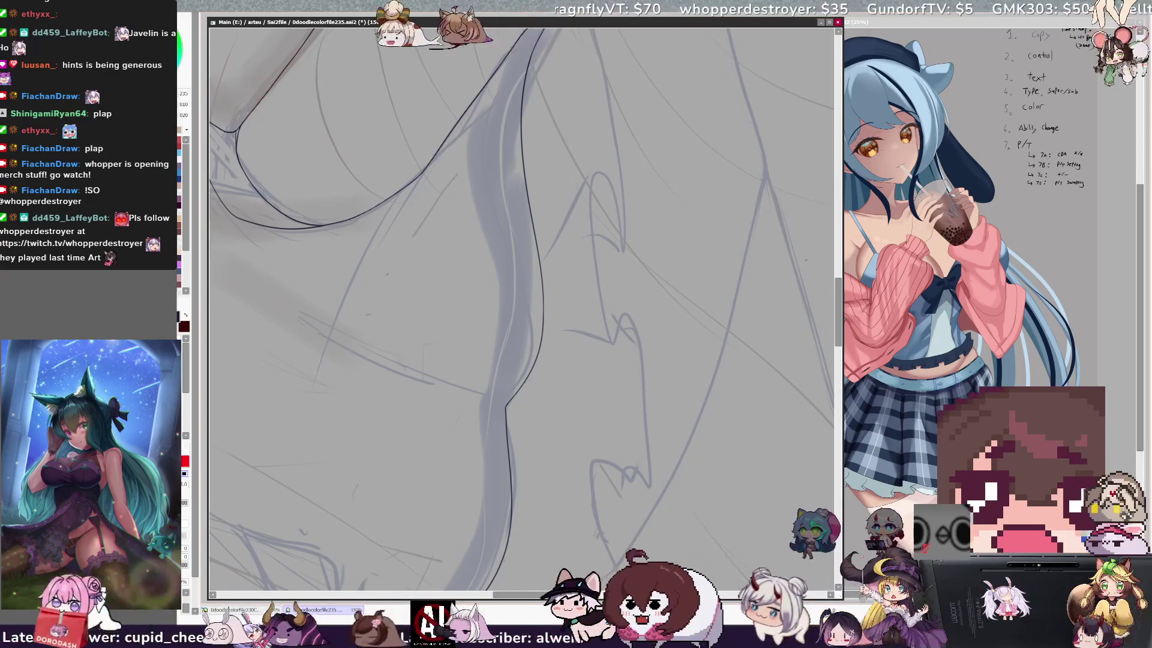
scroll(826, 285, up, 4)
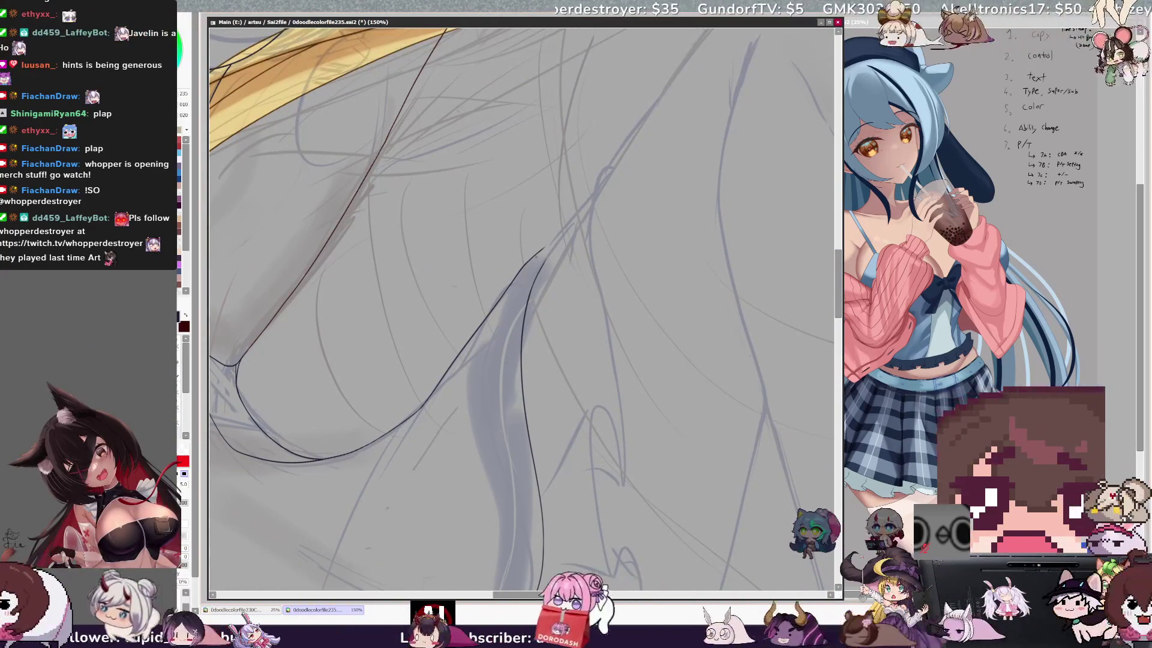
key(e)
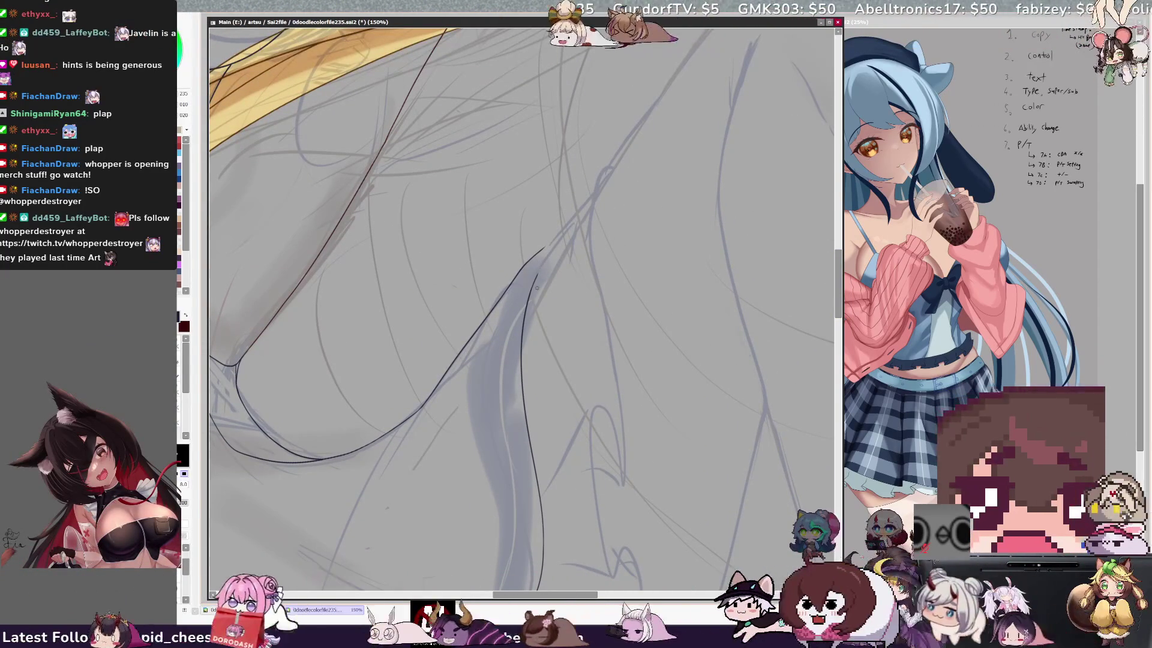
key(n)
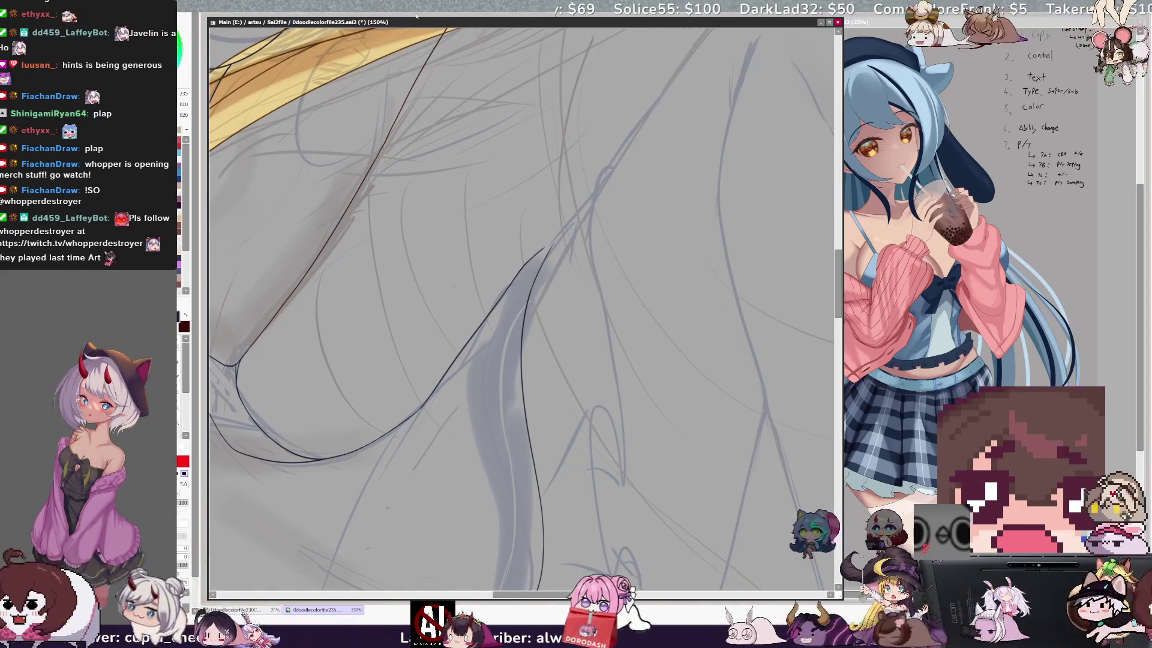
- With the canvas rotated, ink and clean up the waist and hip contours, then zoom out to 50%
key(Delete)
key(Delete)
key(Delete)
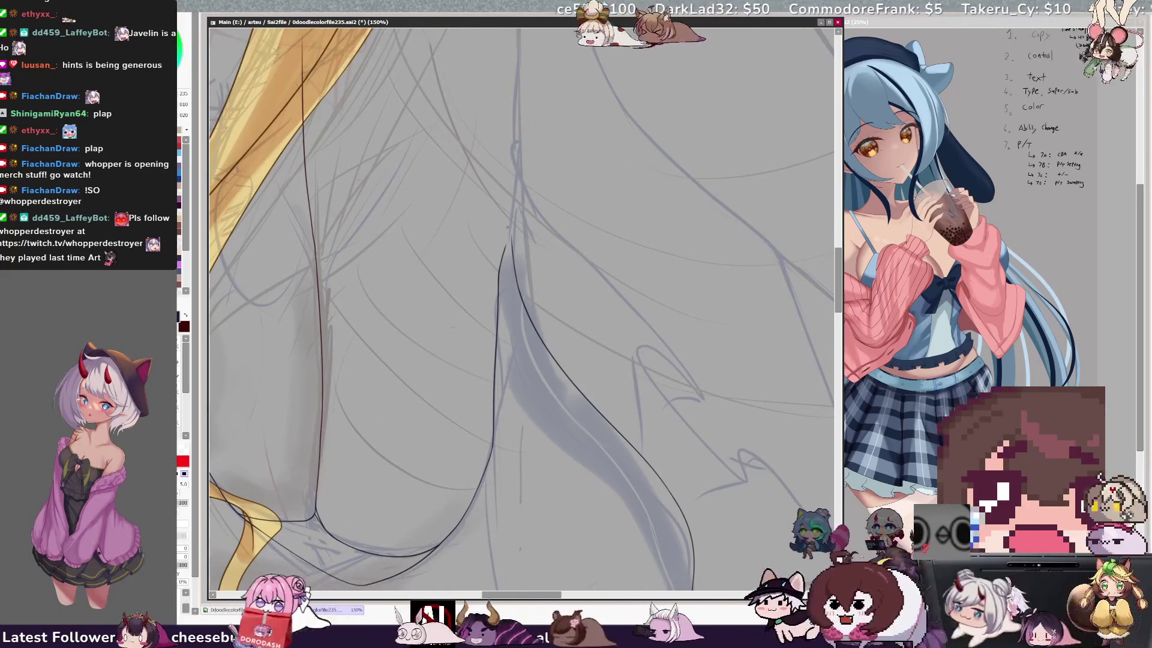
key(b)
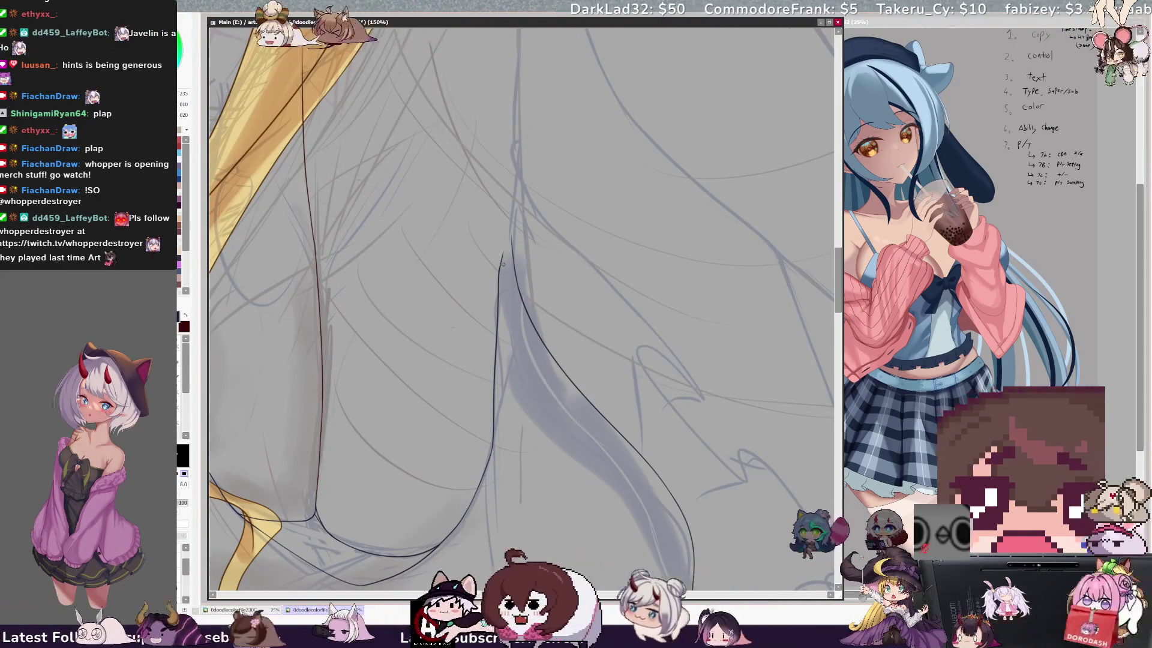
key(n)
key(b)
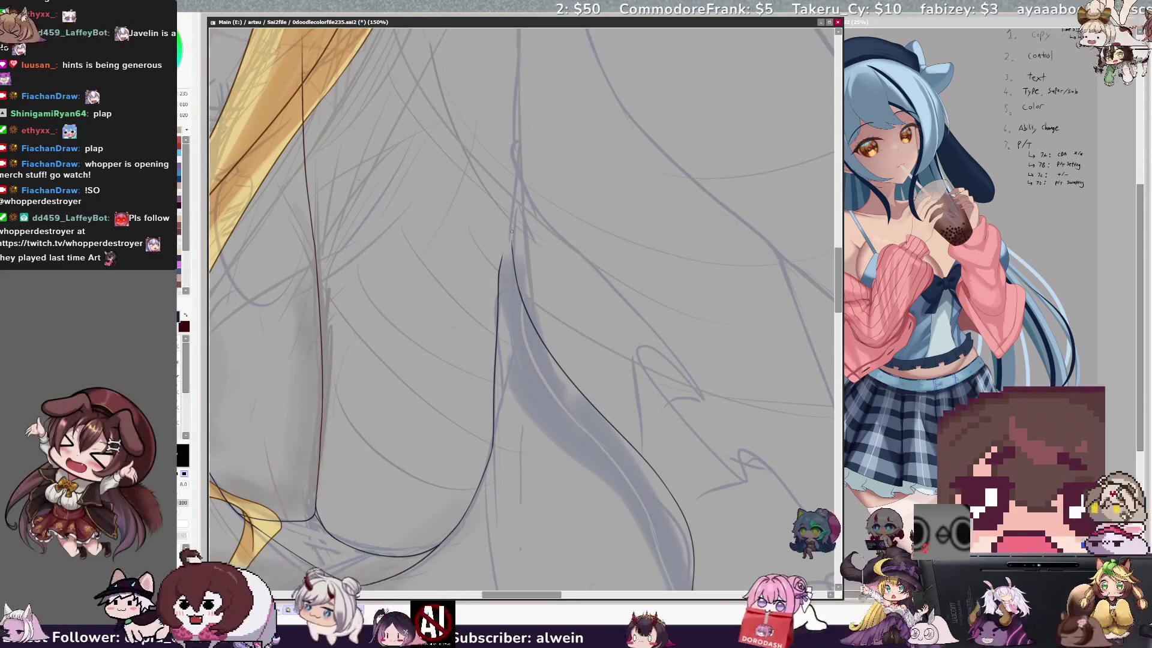
key(n)
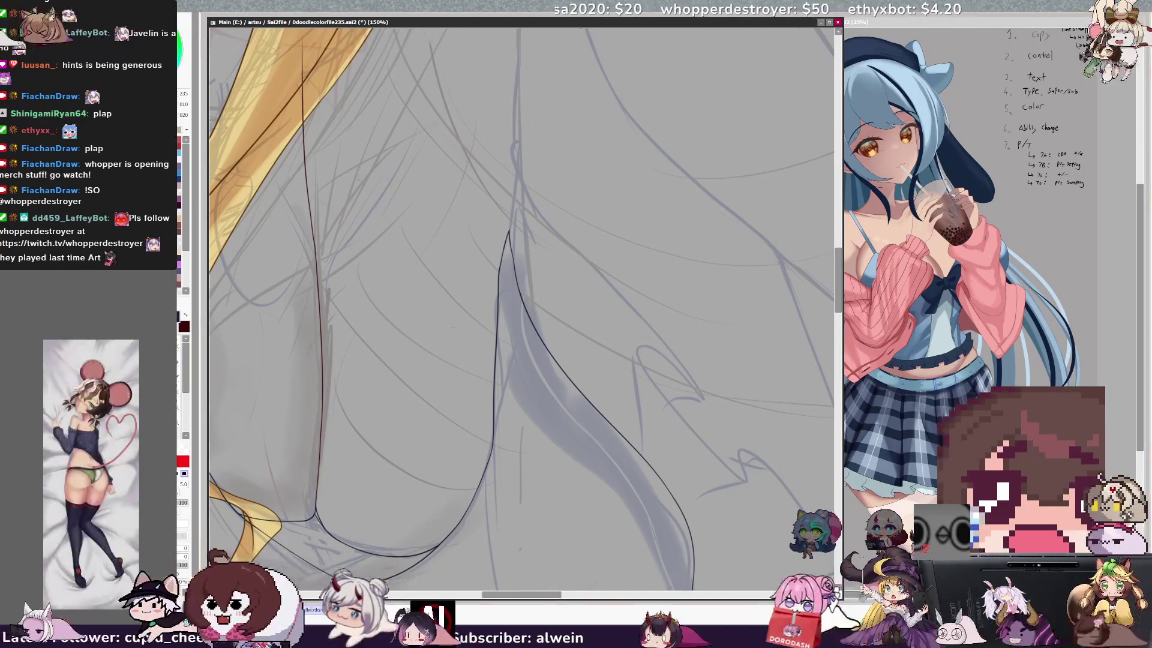
key(minus)
key(minus)
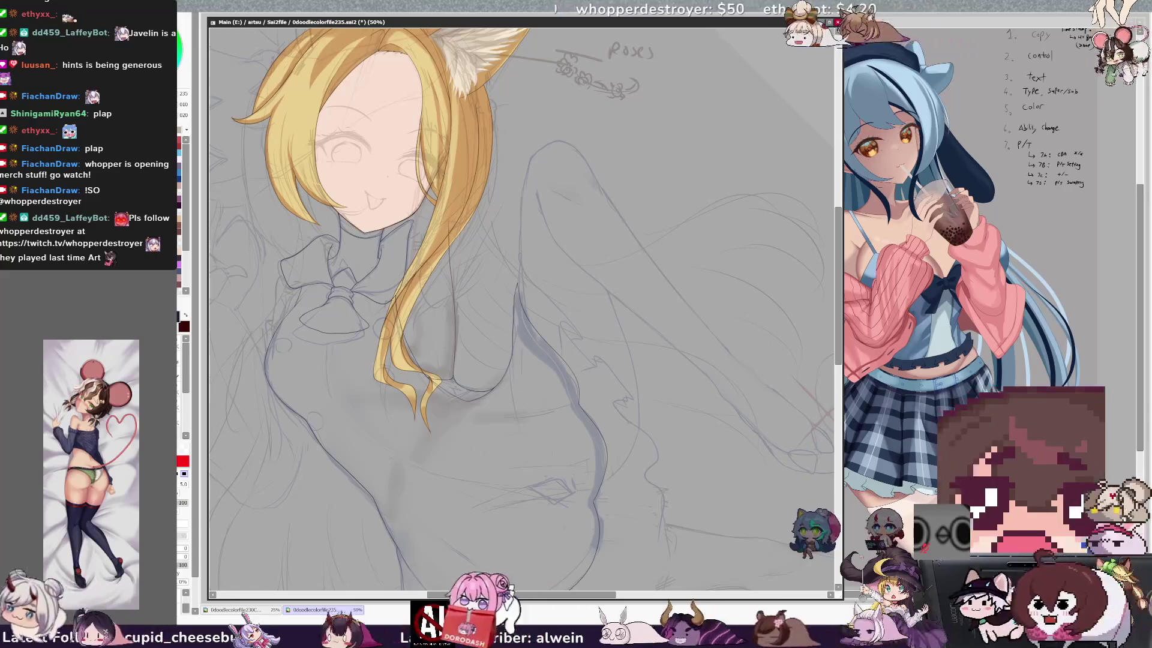
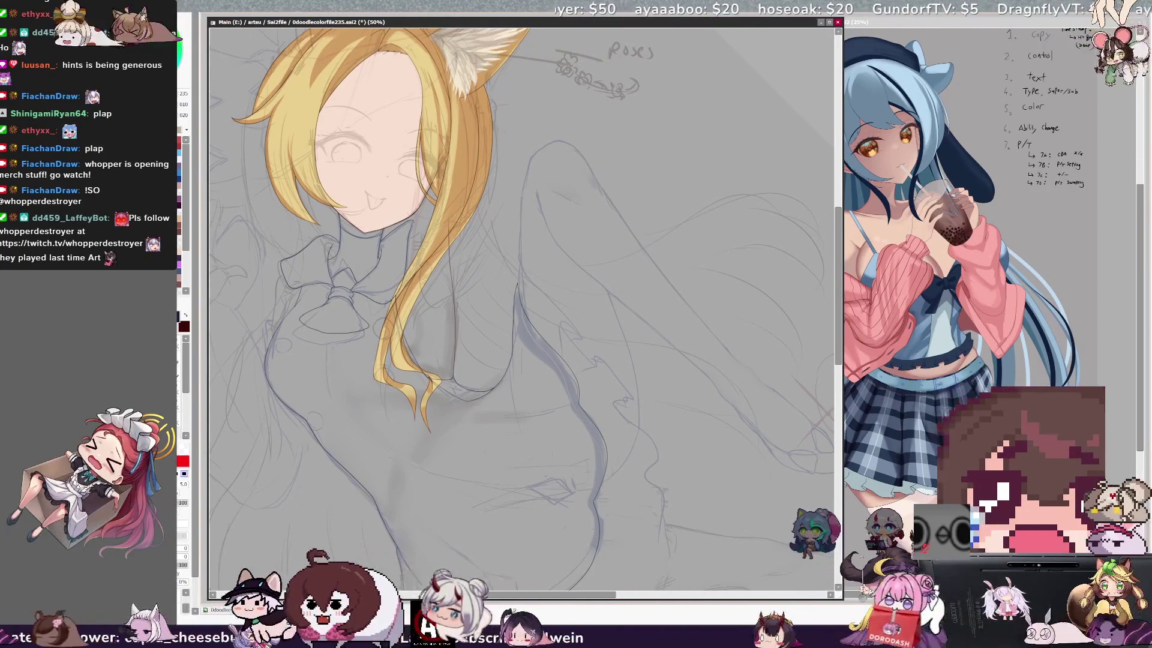
- Zoom out to 33.3%, pan left and rotate the view clockwise to frame the whole figure
key(minus)
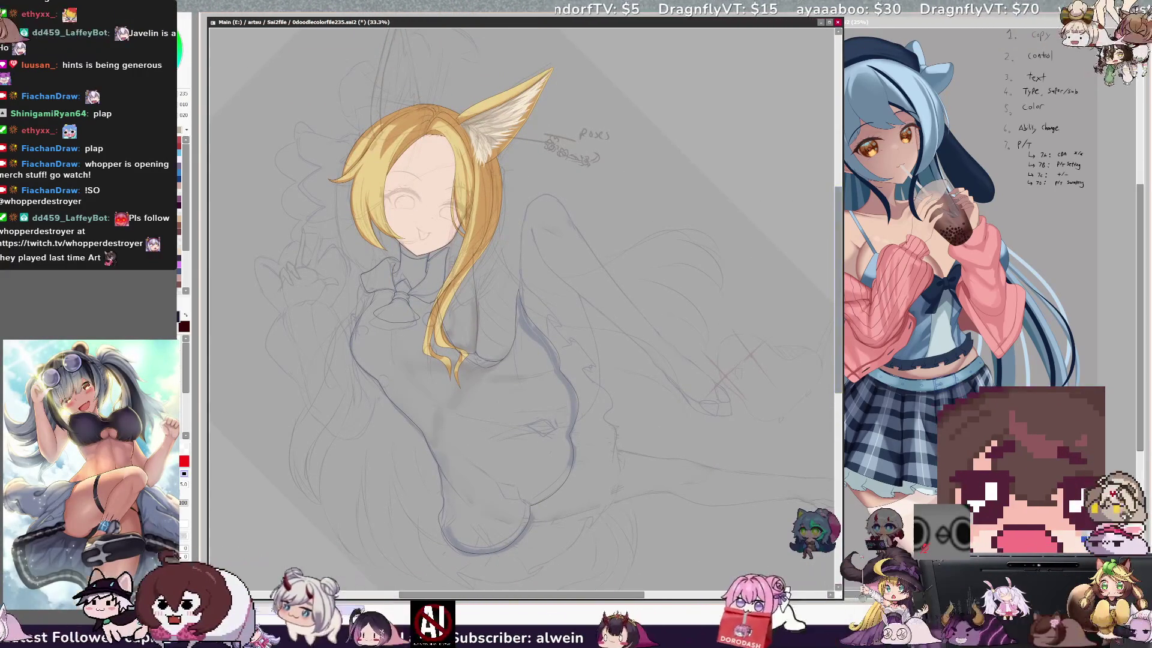
scroll(522, 312, left, 3)
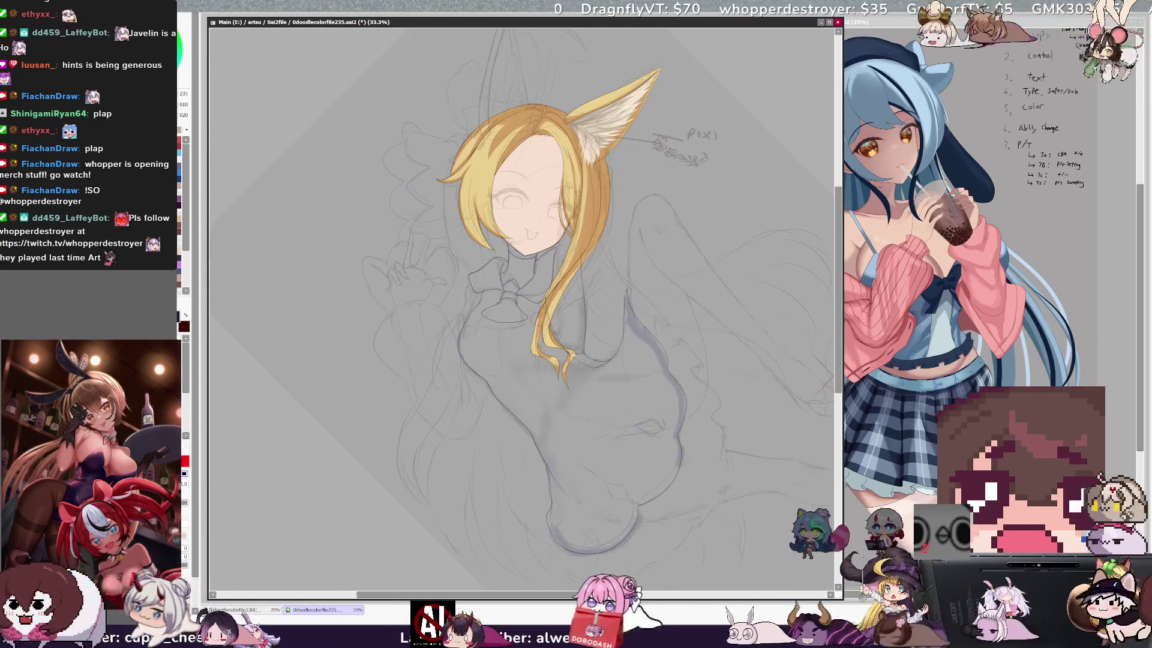
key(End)
key(End)
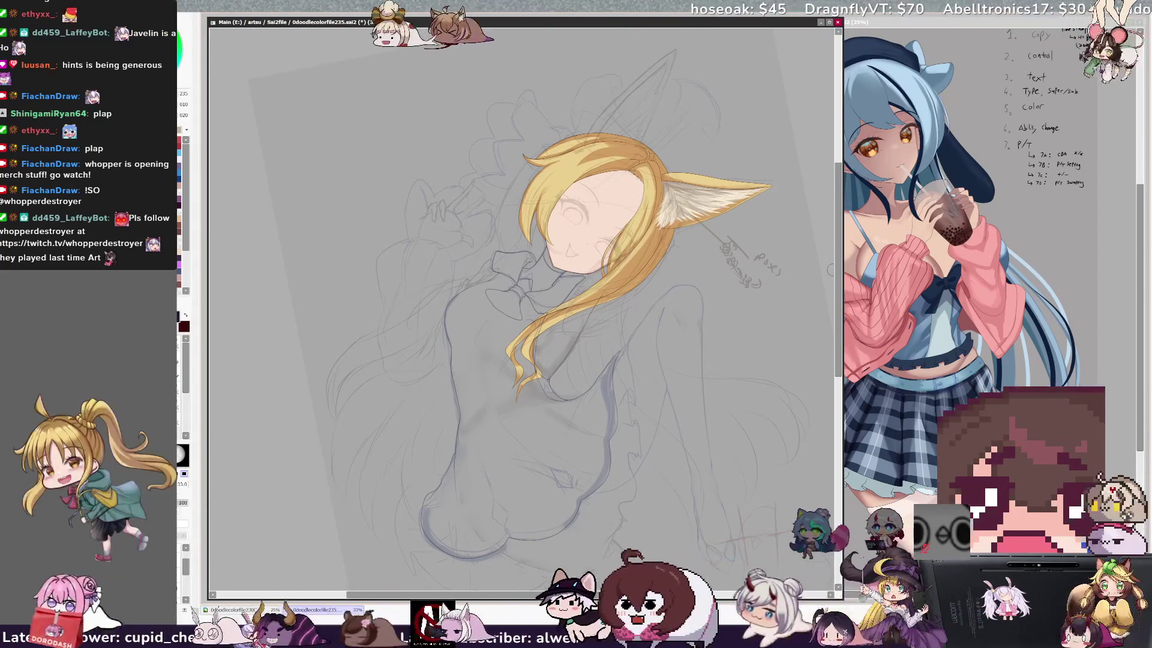
- Scroll down to the body and mirror the canvas horizontally to check proportions, then flip it back
scroll(830, 271, down, 5)
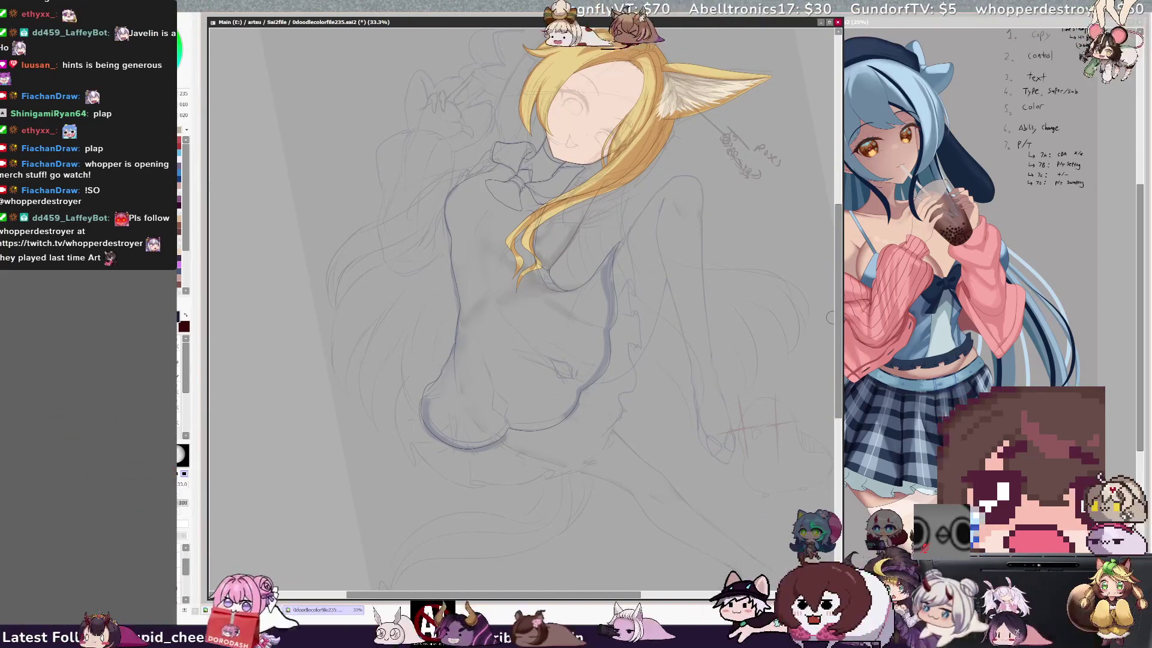
key(h)
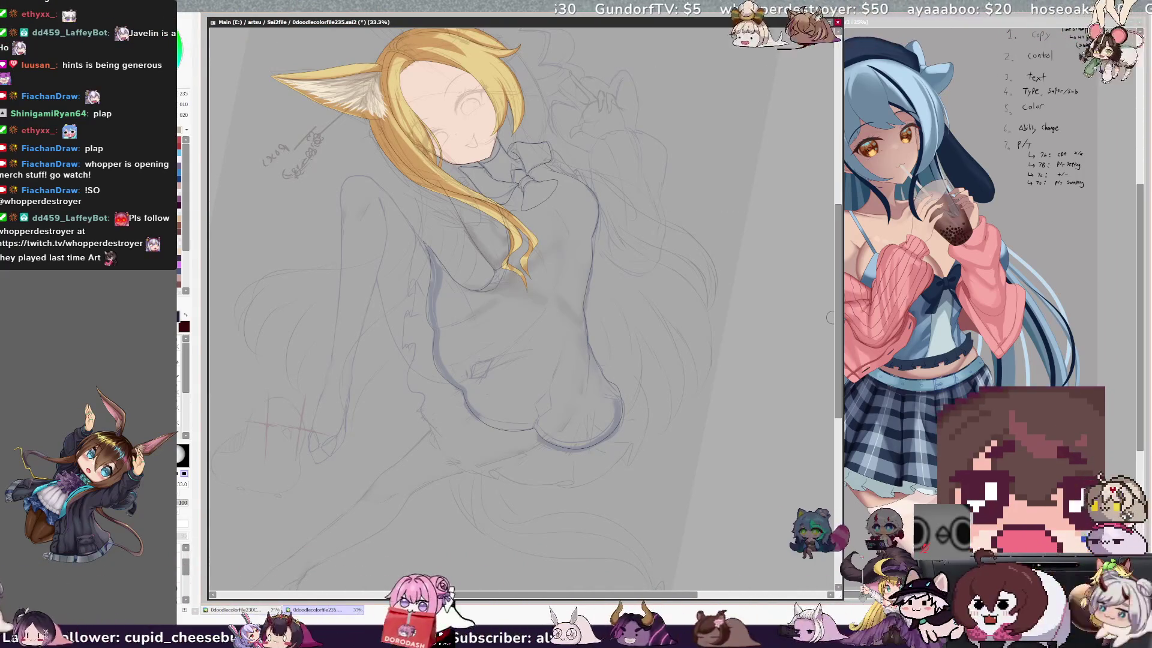
drag(838, 317, 831, 336)
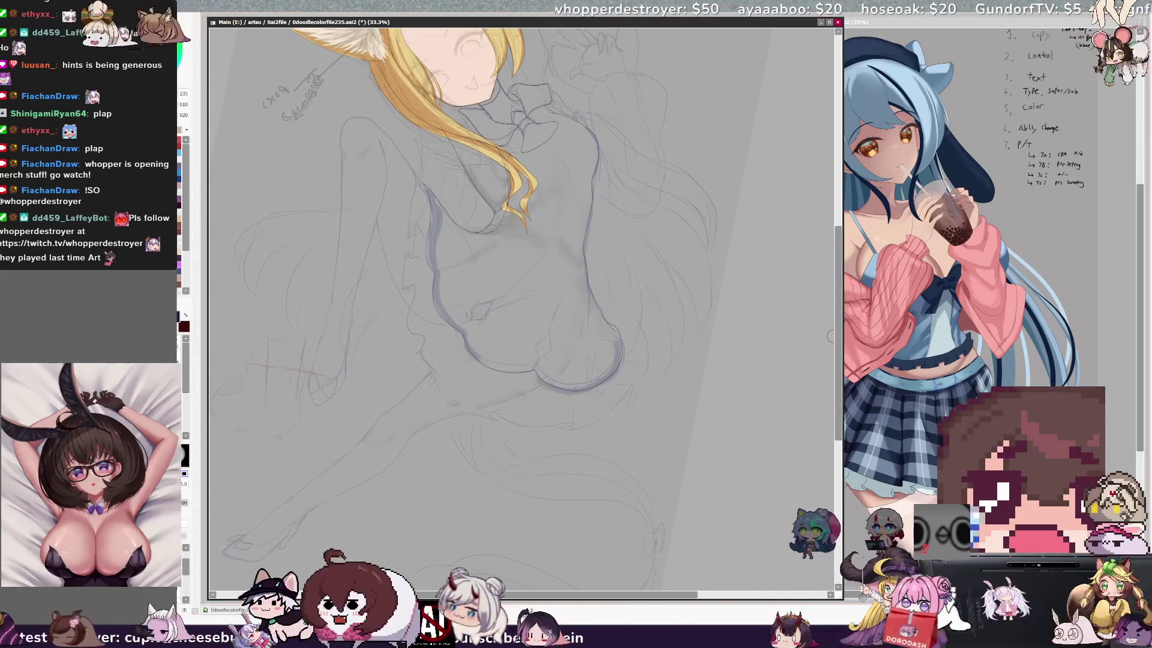
key(h)
drag(636, 595, 715, 594)
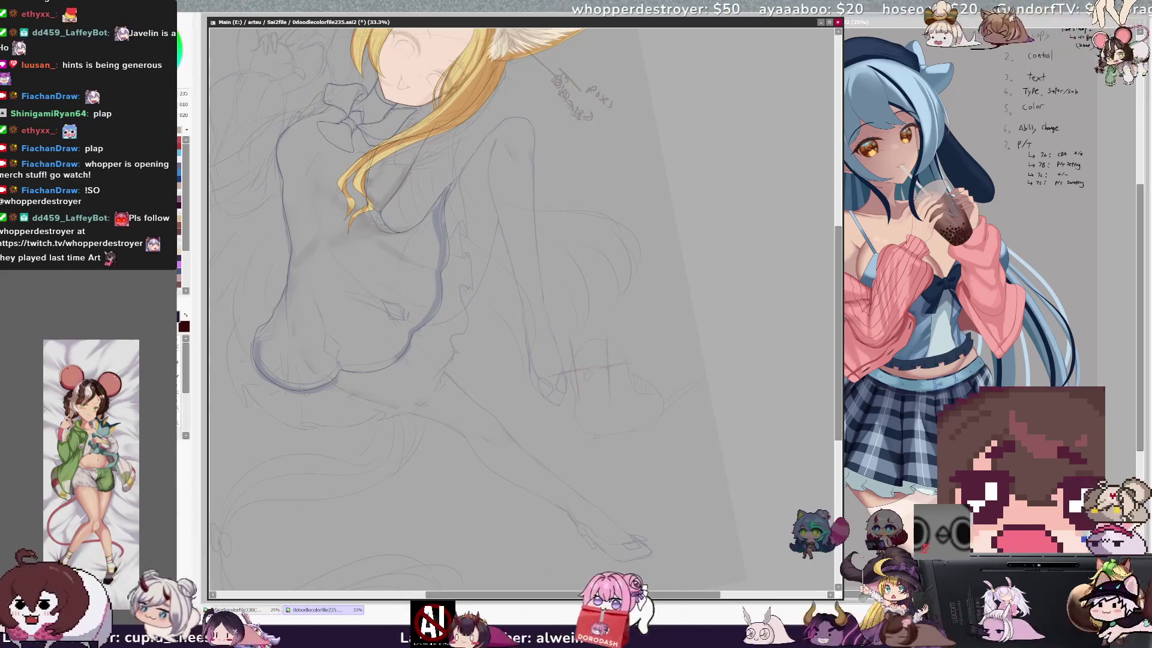
- Strengthen the outline of the foot's sole with a red size 5.0 brush
key(b)
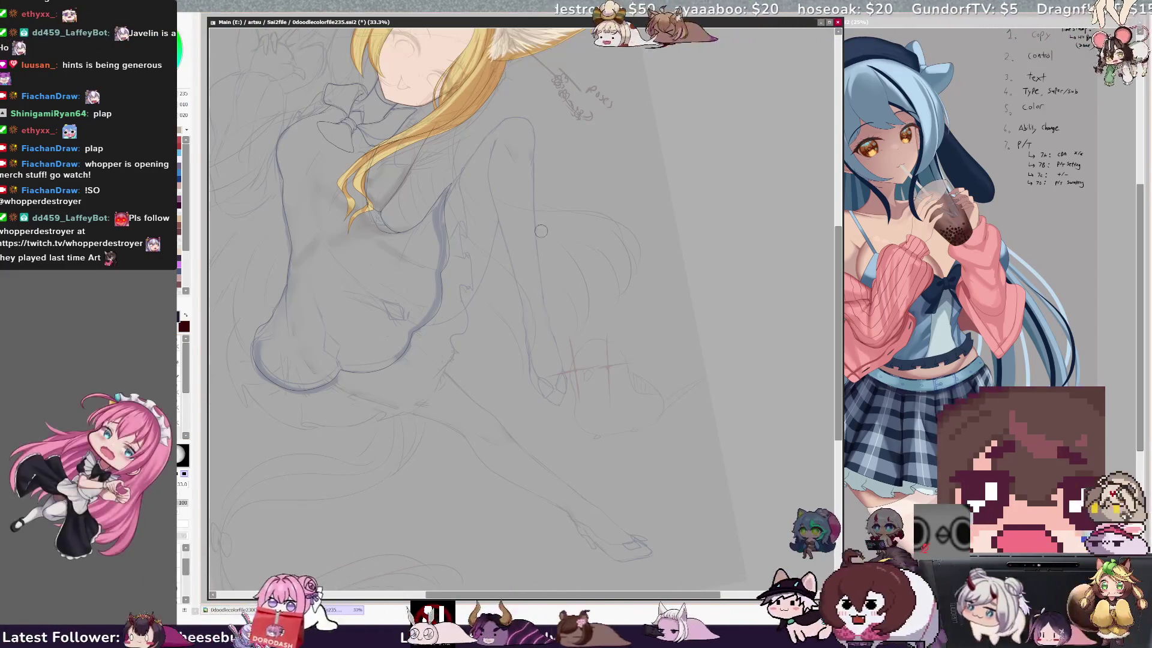
key(n)
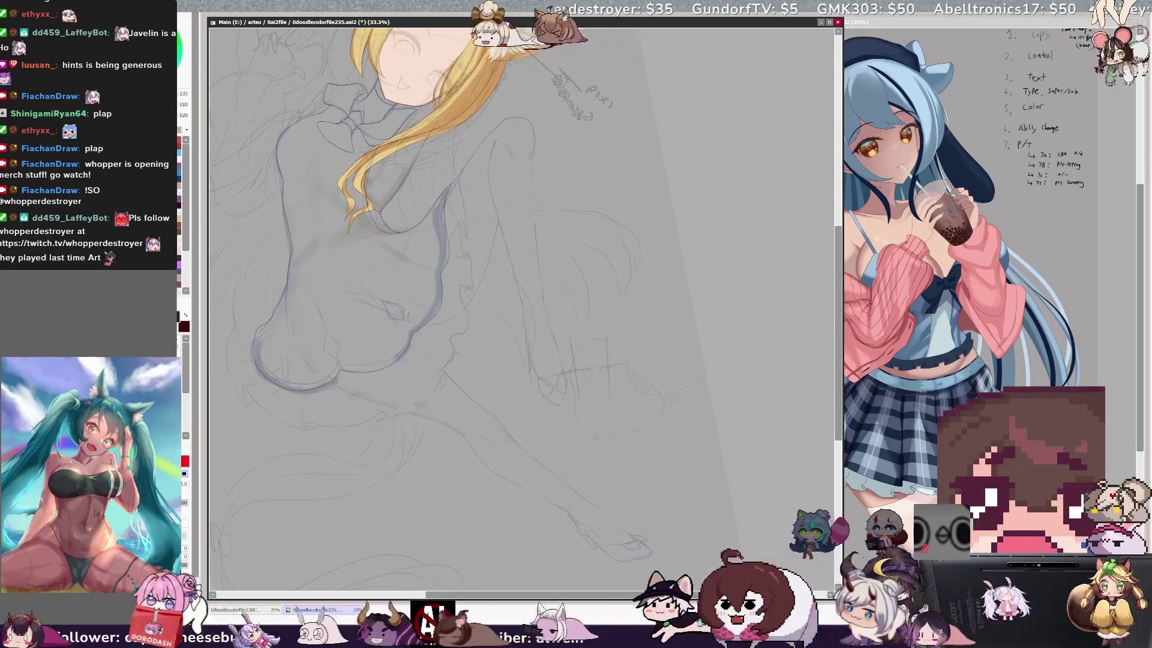
drag(602, 547, 651, 558)
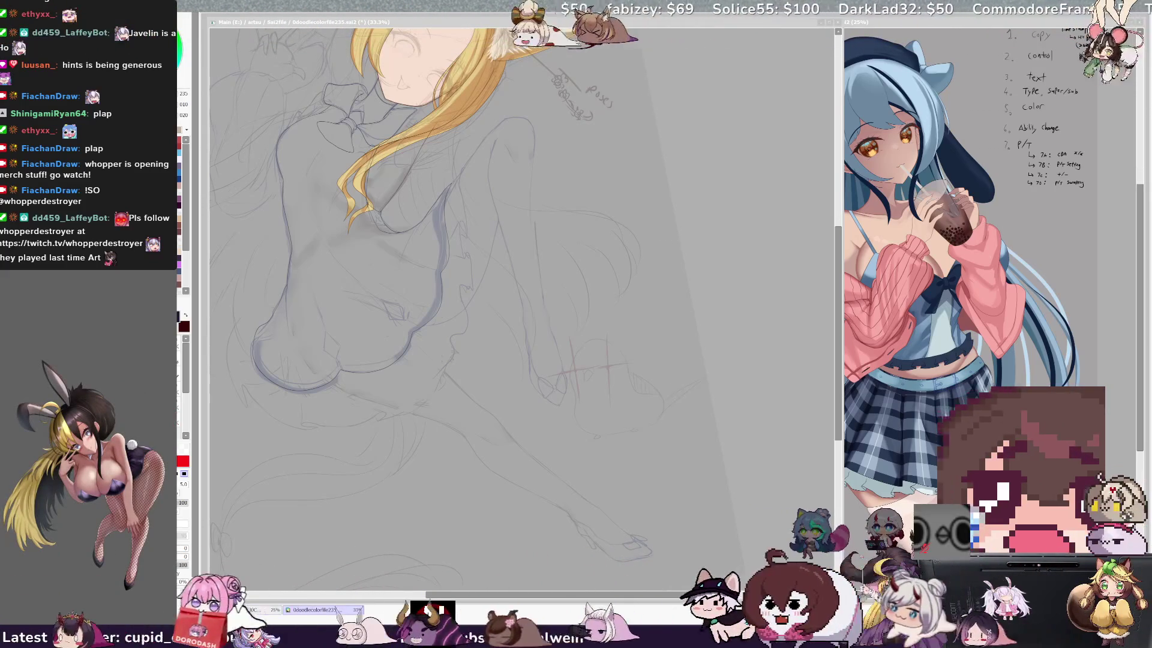
key(alt+Tab)
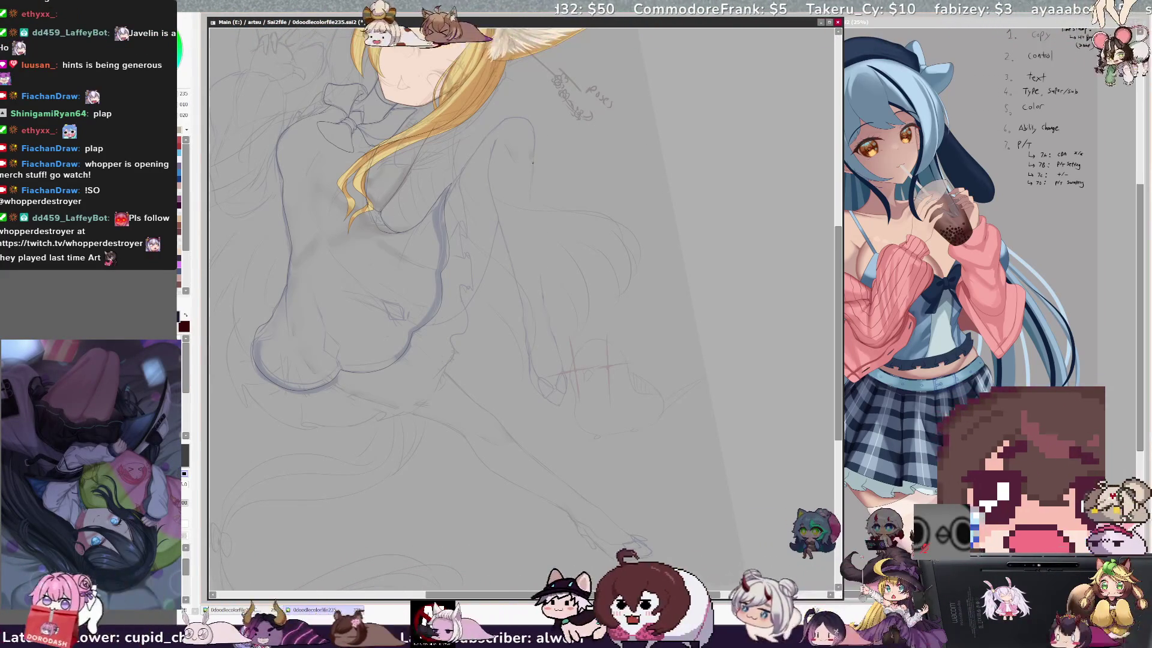
- Sketch a curved stroke near the hand, lasso it and shrink it slightly
ctrl+shift+click(544, 193)
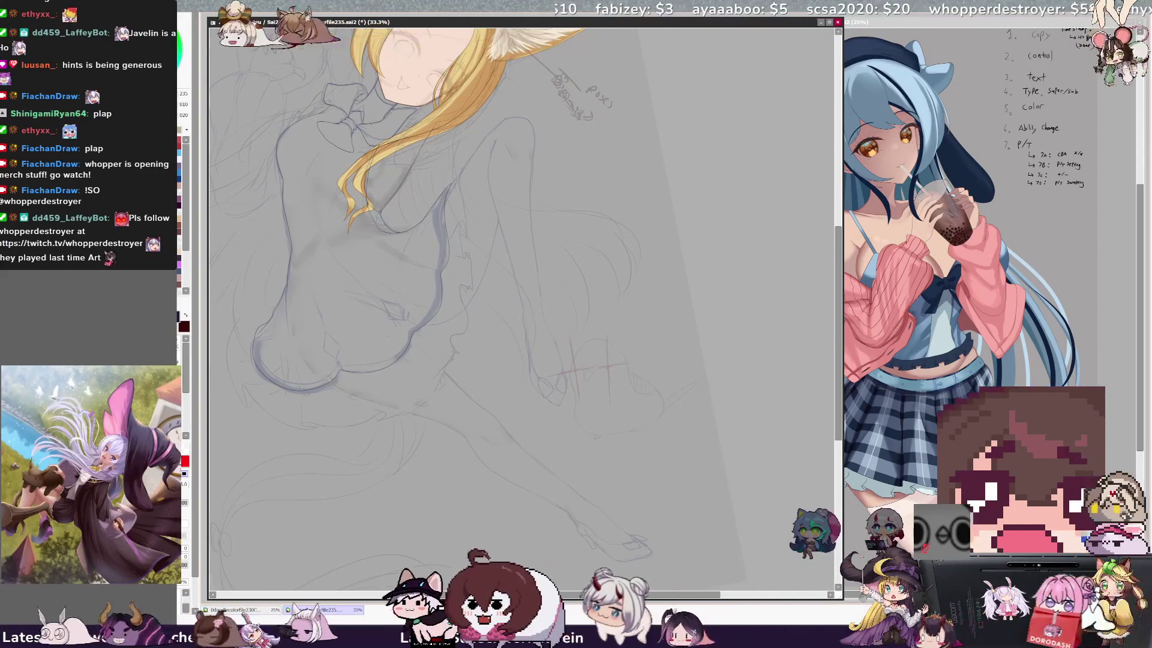
drag(517, 312, 536, 405)
drag(525, 360, 566, 405)
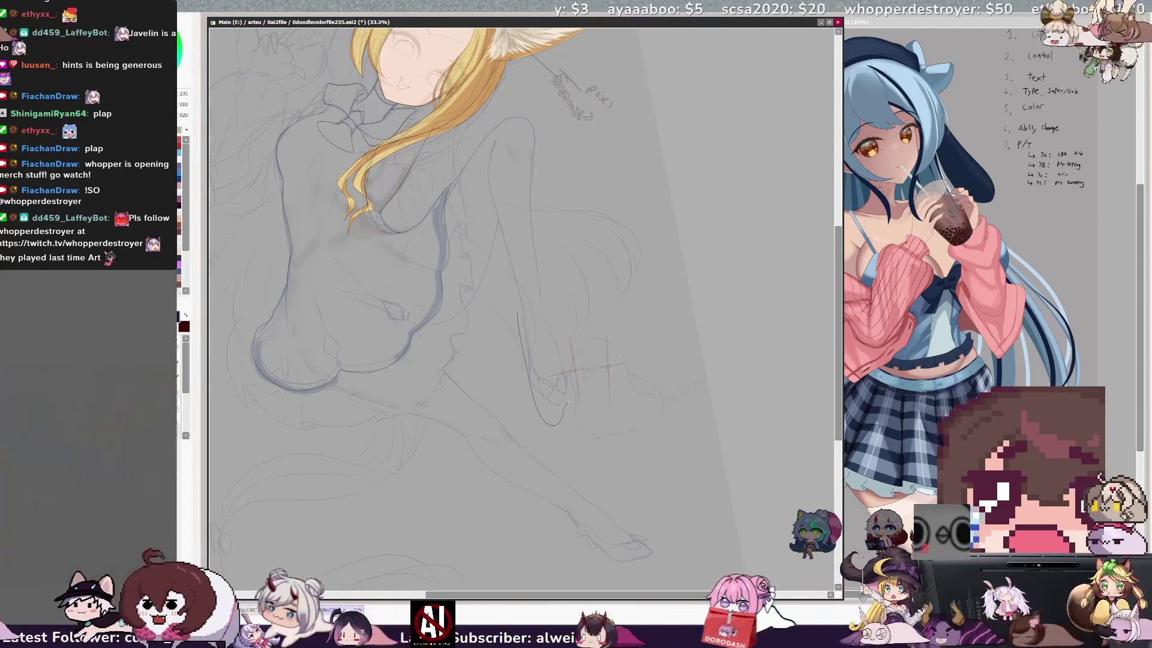
drag(553, 324, 520, 309)
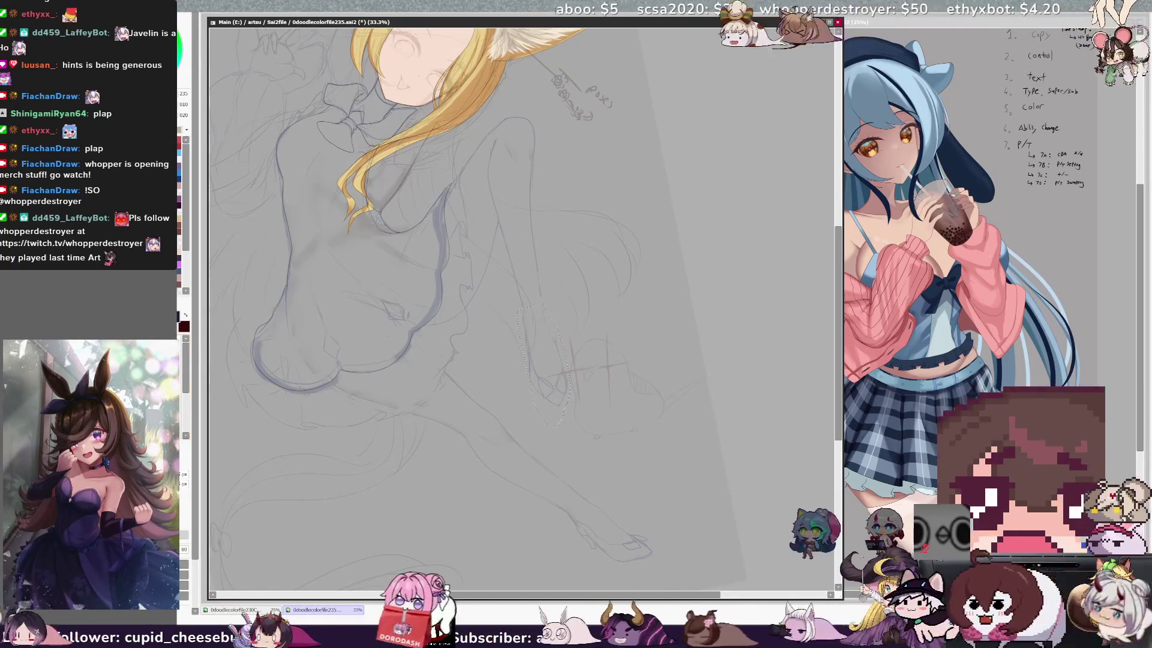
drag(580, 417, 570, 396)
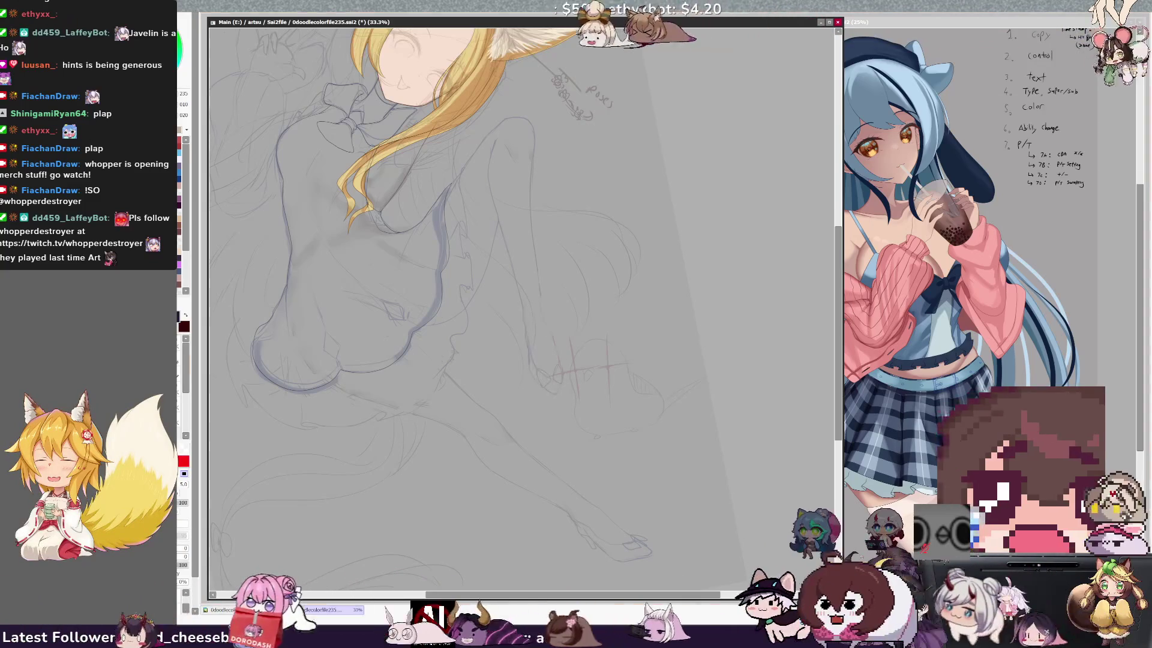
- Apply the scaling and switch brushes, ending on the size 11 drawing tool
key(Return)
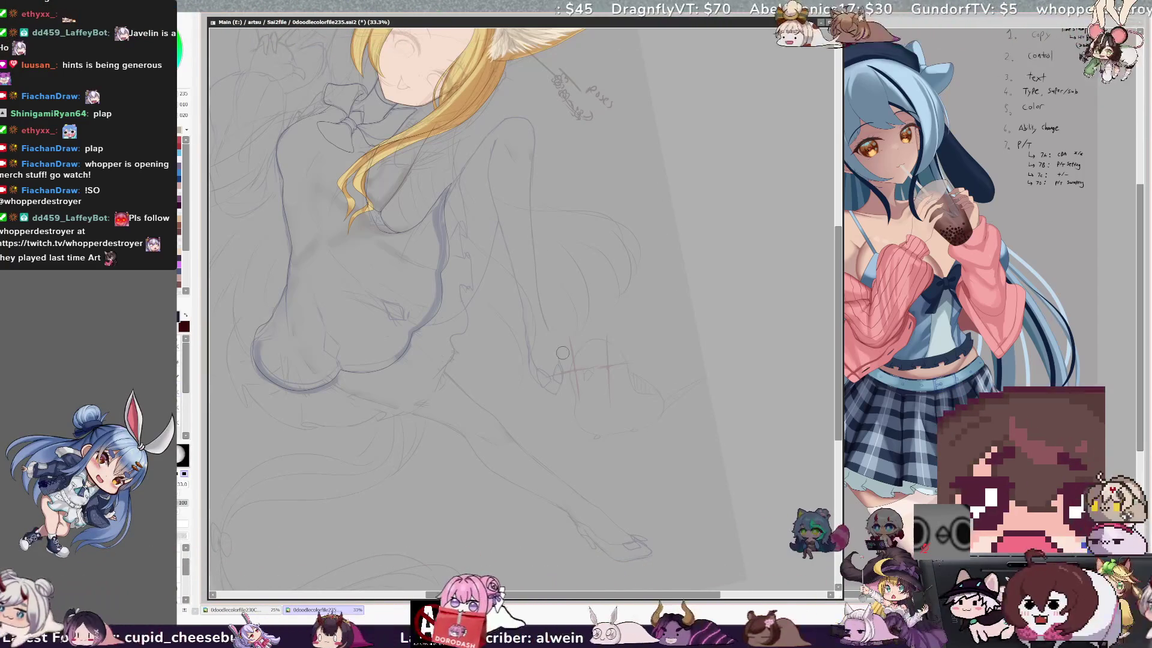
key(n)
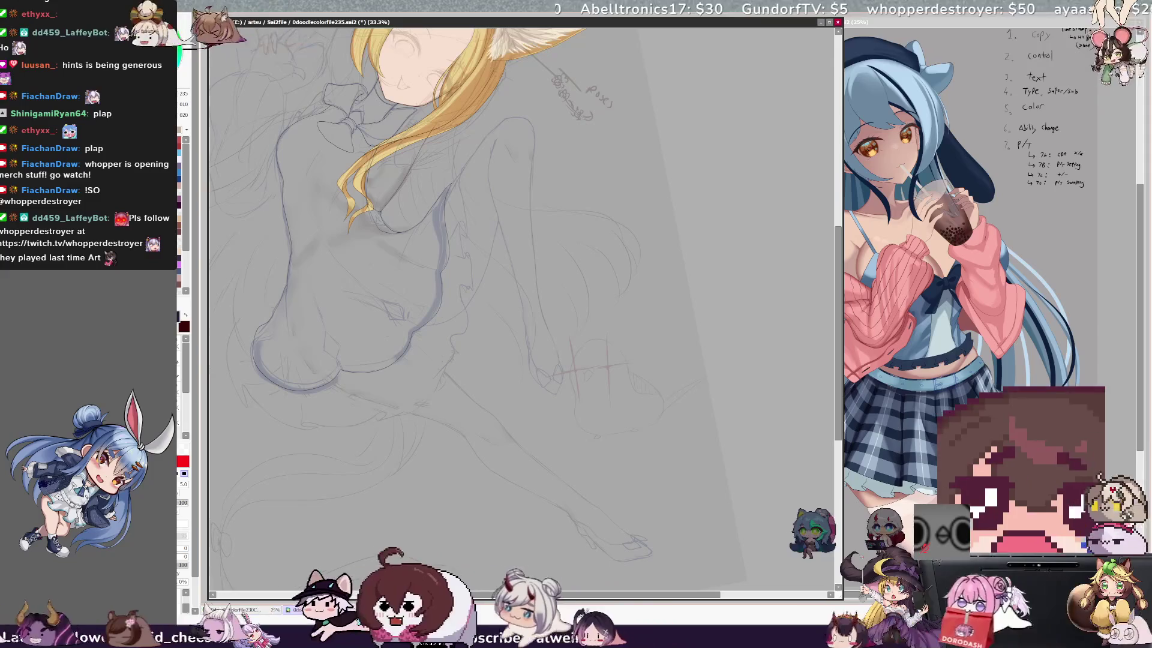
key(e)
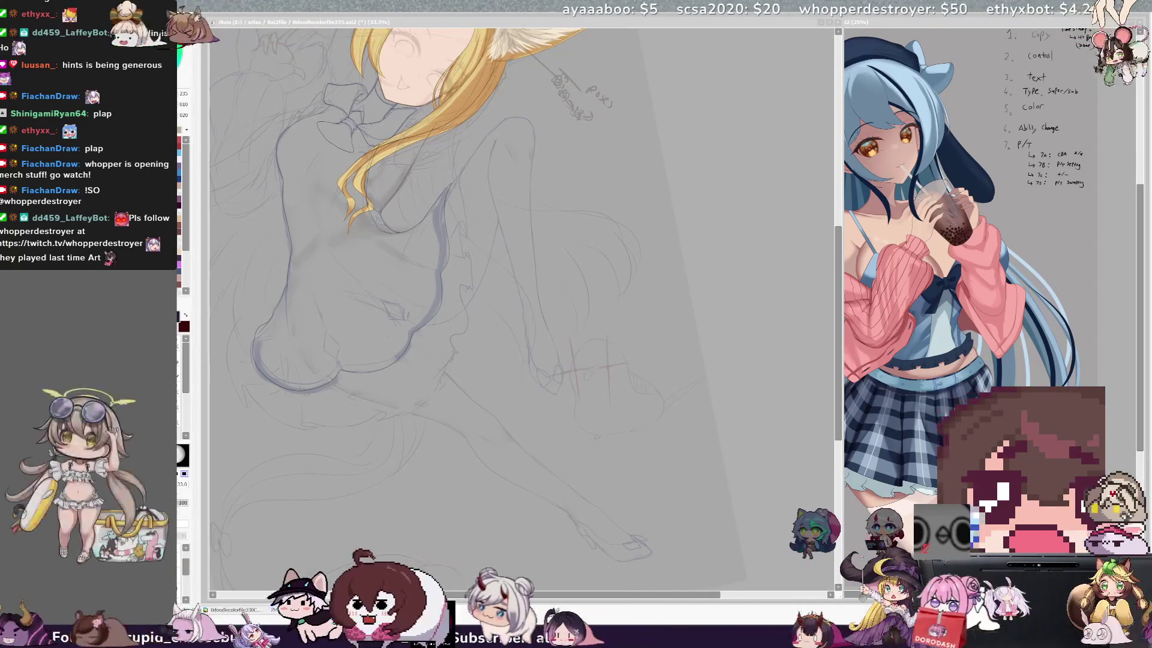
click(604, 321)
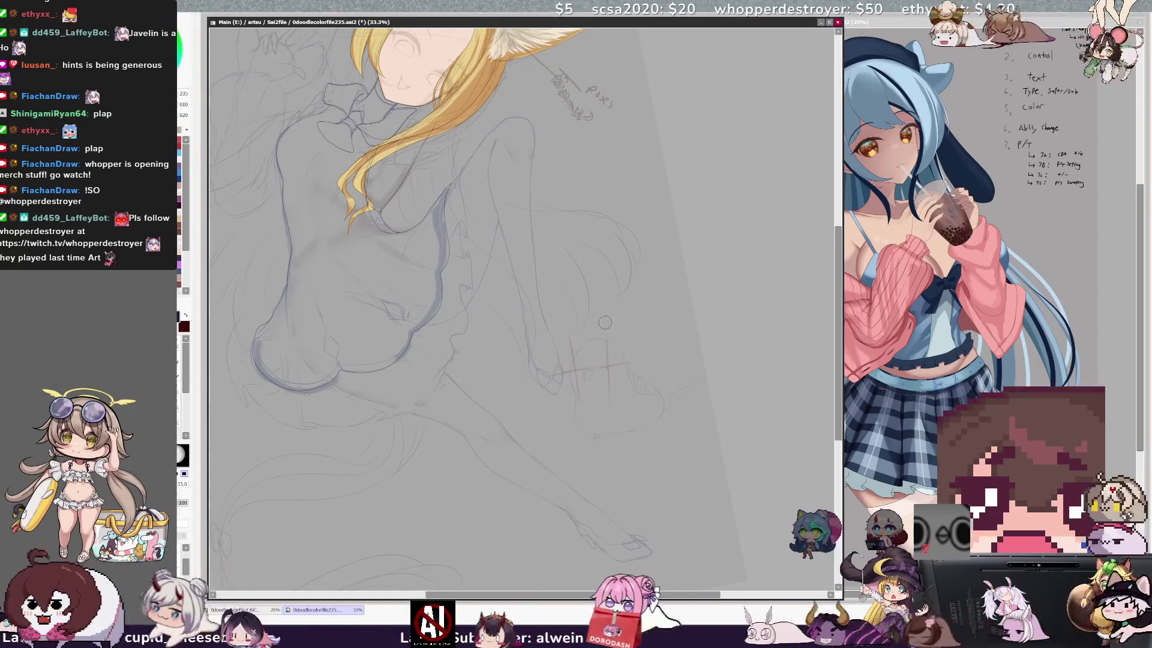
- Pan the view up to centre the head and fox ear, switching to the size 5 brush
drag(620, 593, 580, 592)
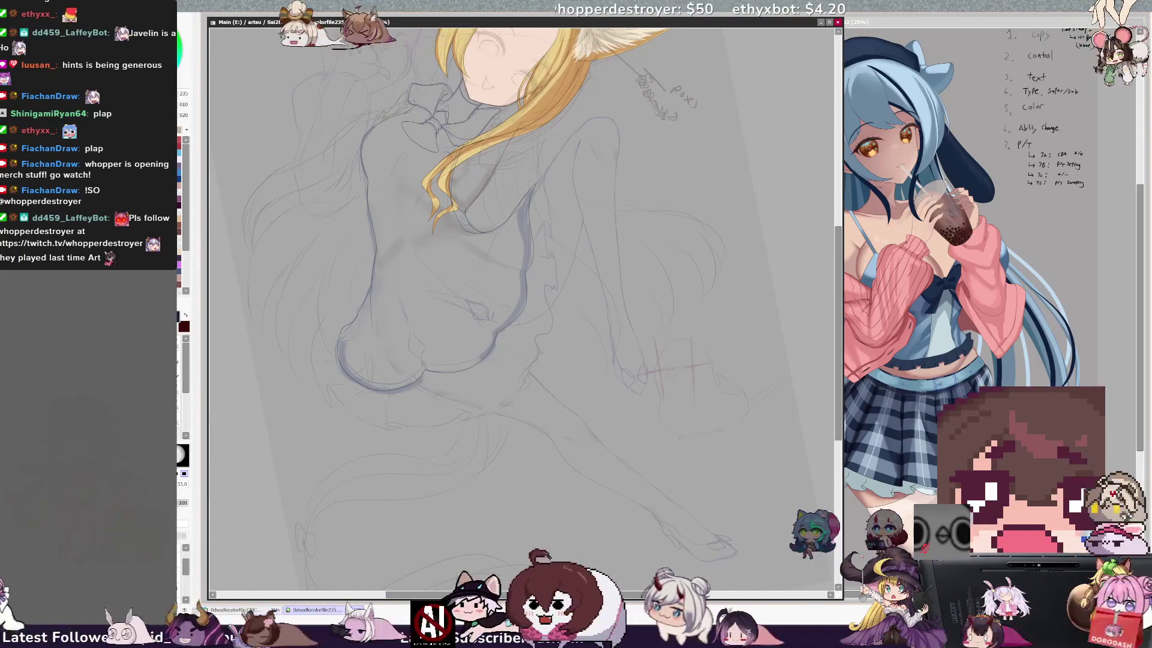
key(n)
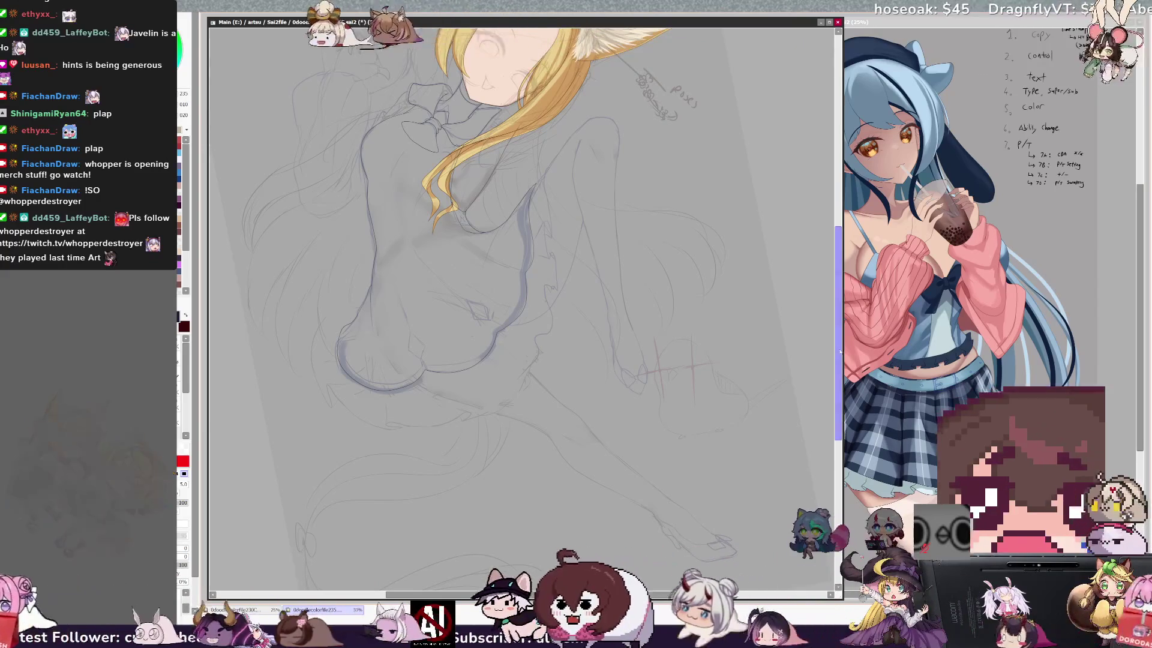
scroll(522, 299, down, 3)
drag(841, 379, 846, 294)
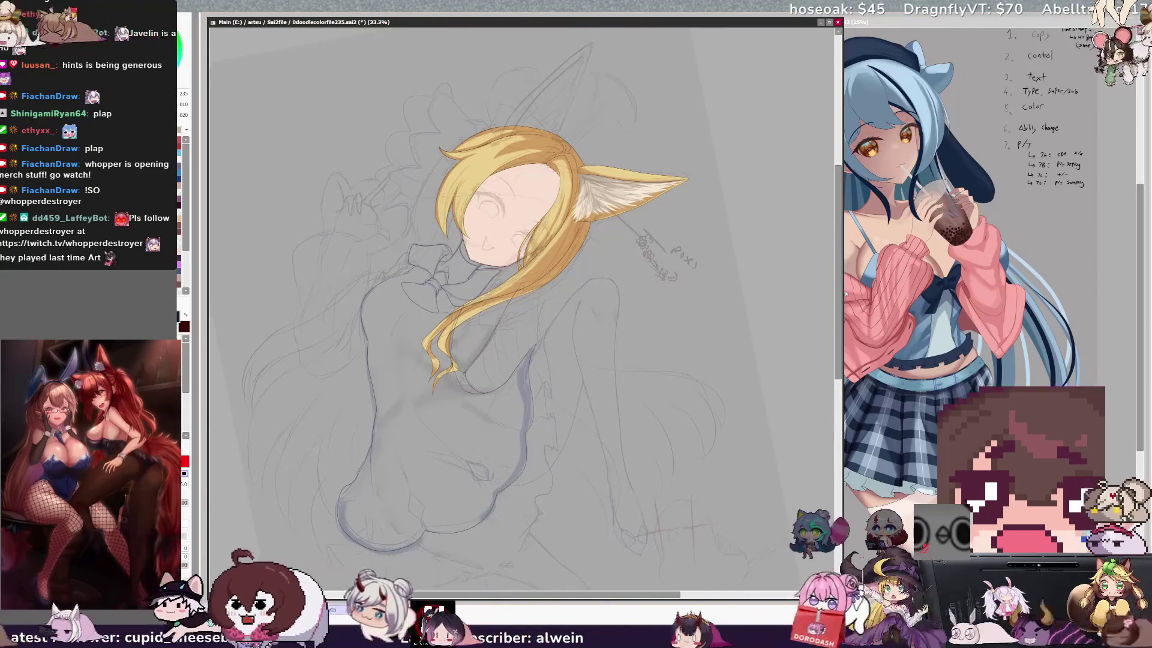
- Rotate the view upright, then draw a dark curved line along the lower leg and foot
key(Delete)
key(Delete)
key(Delete)
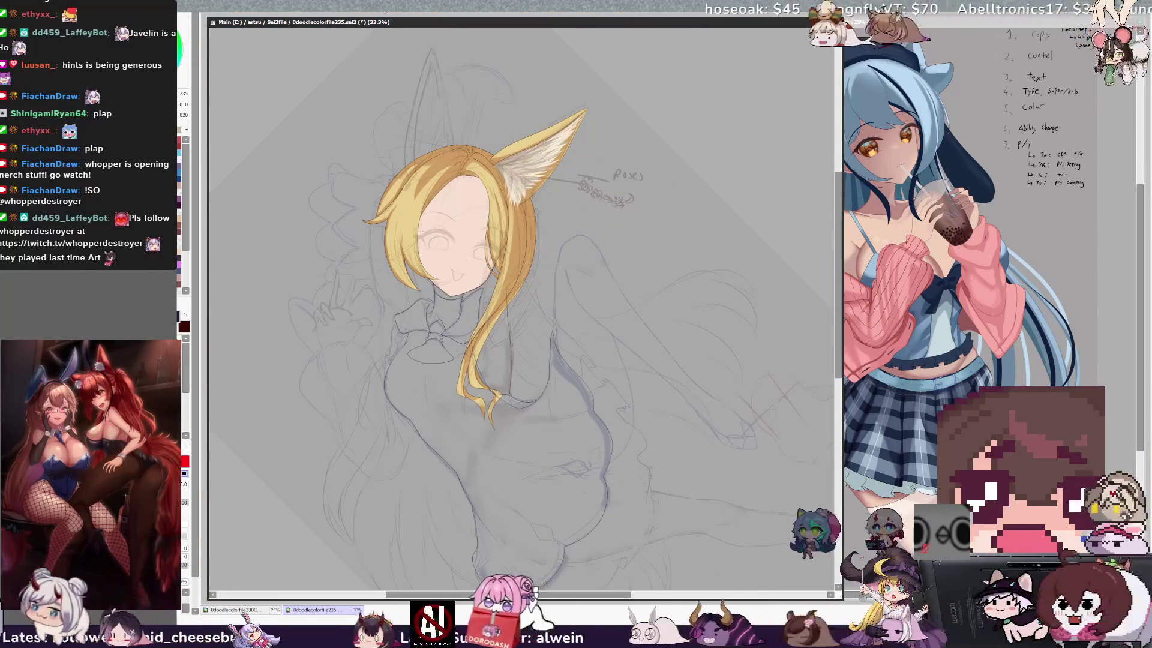
key(End)
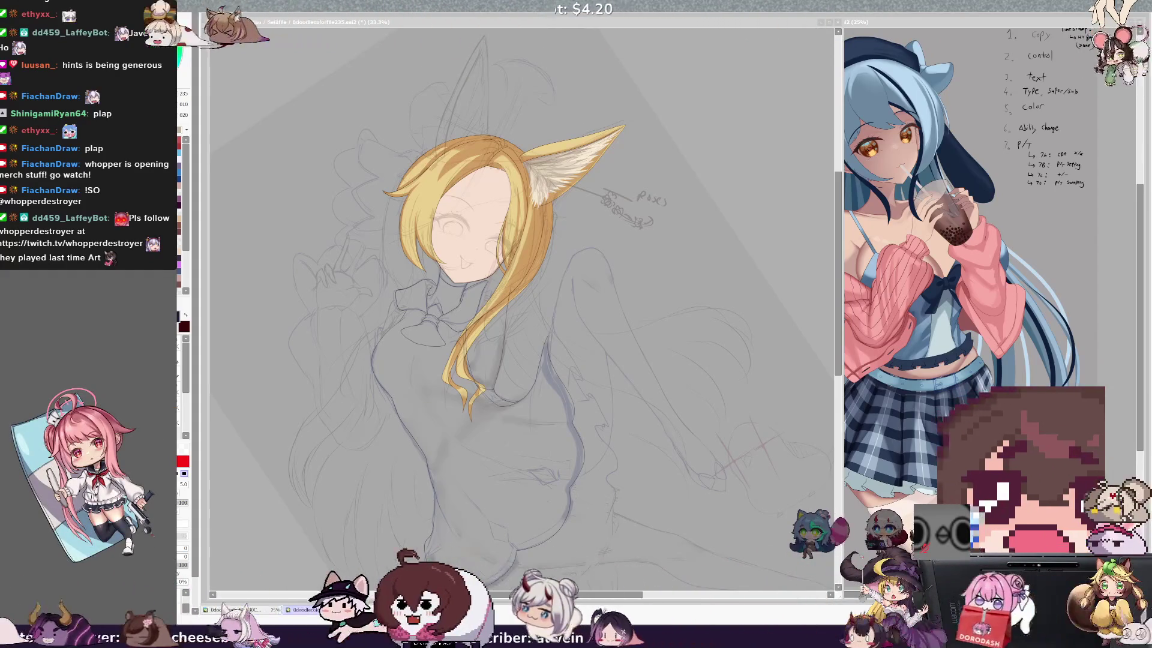
drag(427, 540, 514, 547)
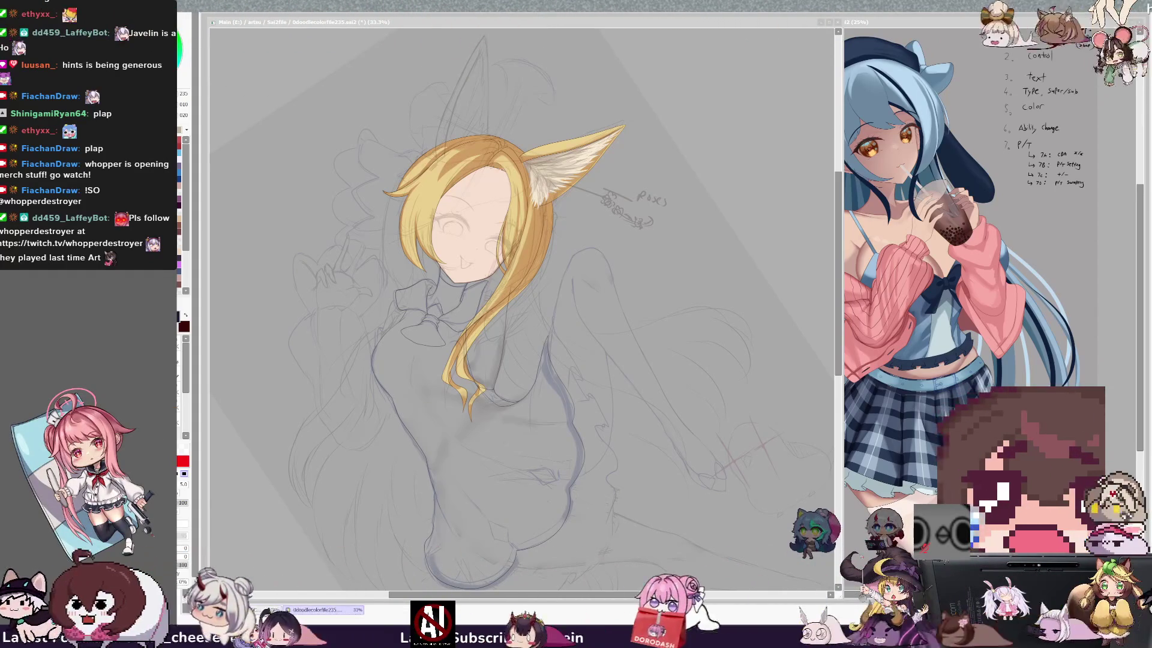